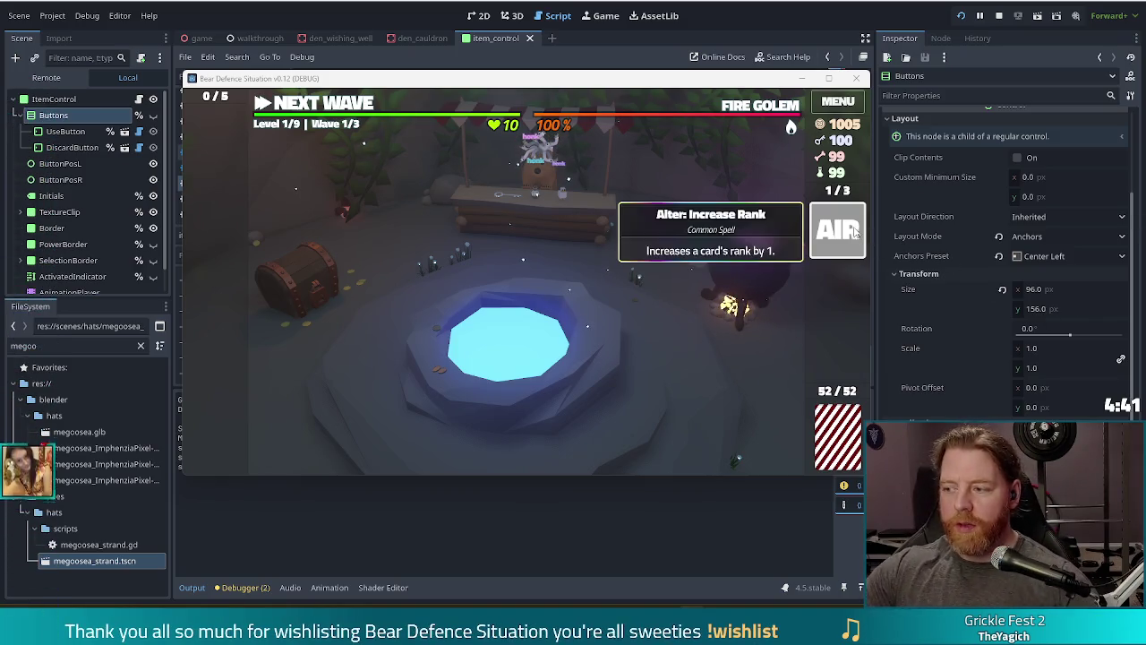
Discard the bottled Alter: Increase Rank (AIR) spell with its X and close the Cauldron
left_click(853, 231)
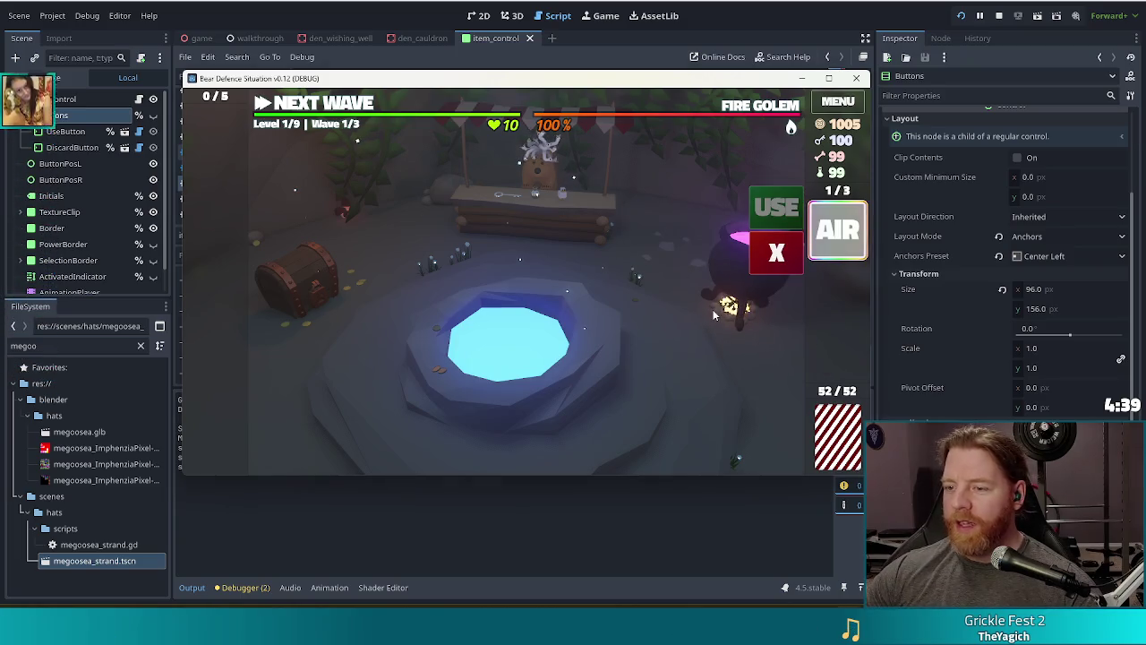
mouse_move(837, 232)
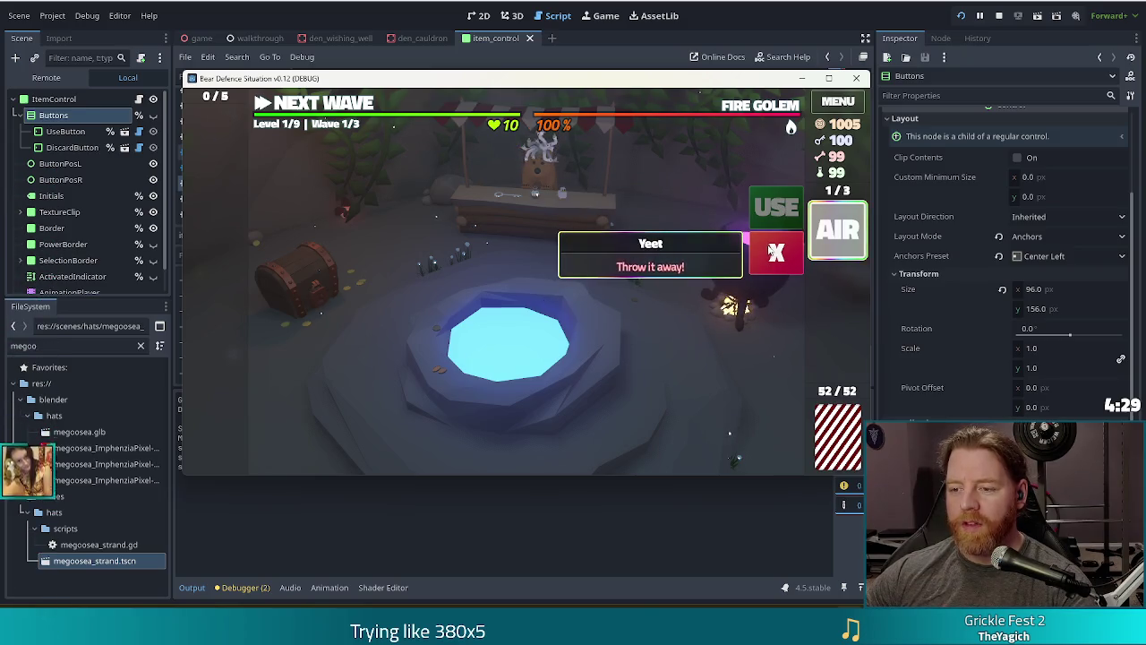
left_click(775, 254)
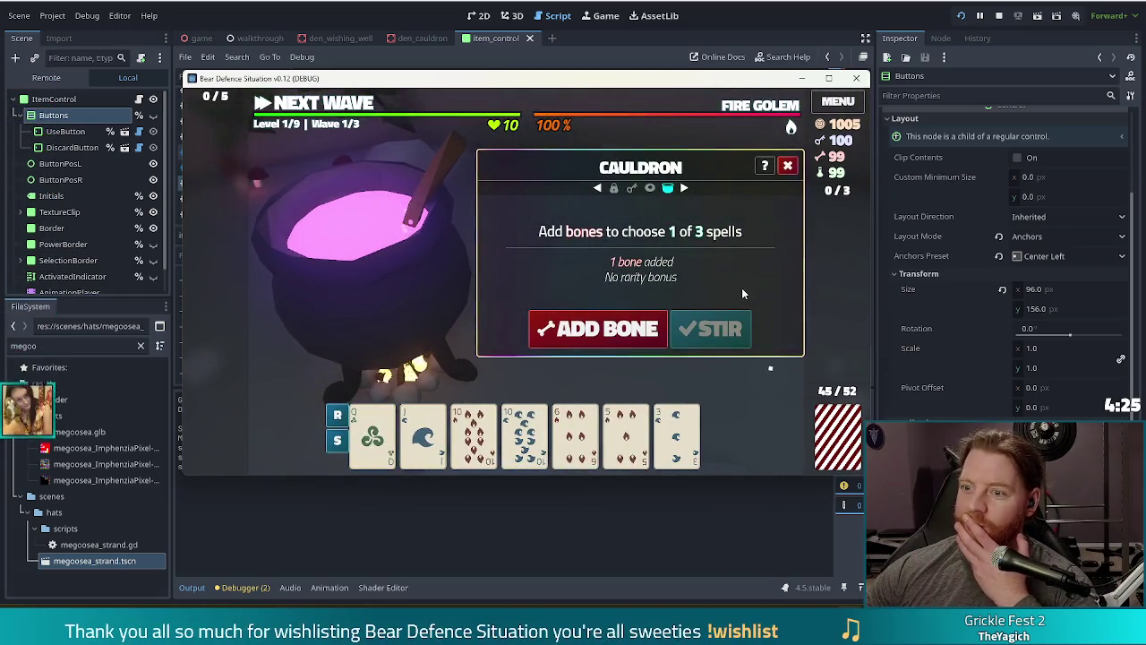
left_click(787, 167)
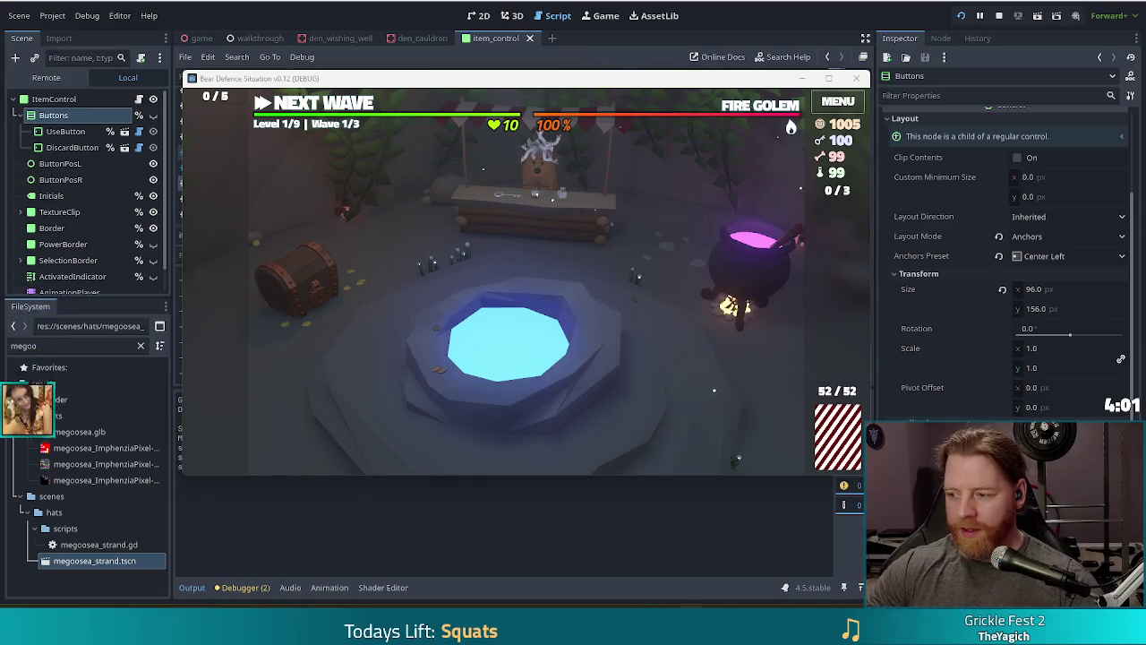
Brew and bottle the Alter: Fire spell, then discard the AF bottle with its X
left_click(792, 304)
left_click(684, 331)
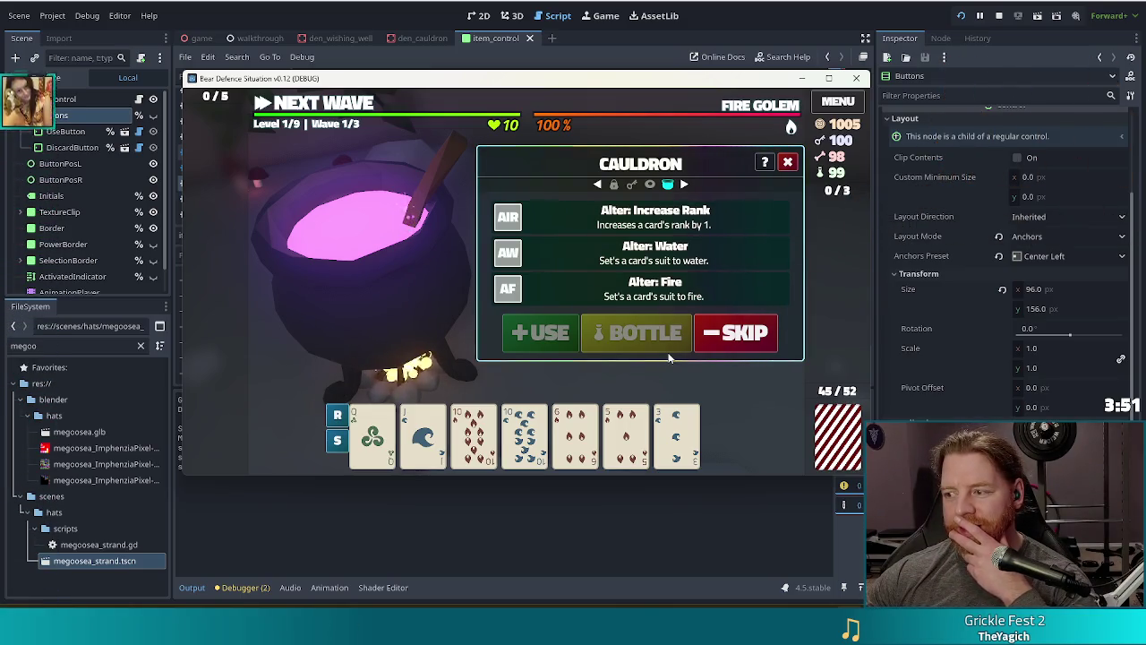
left_click(592, 286)
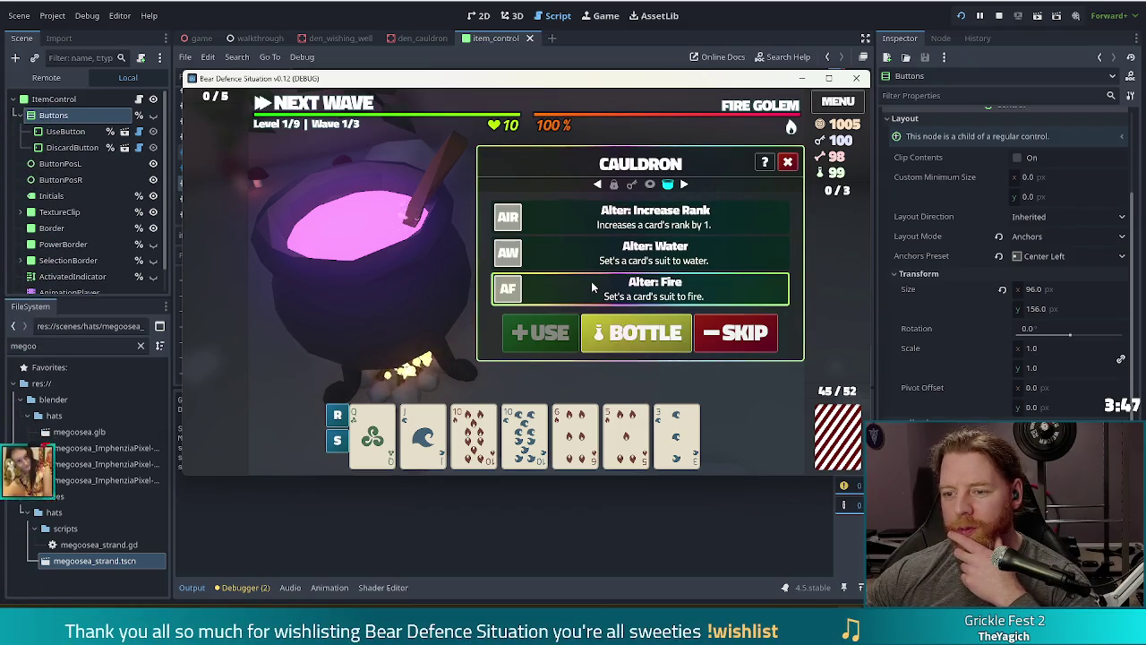
left_click(631, 333)
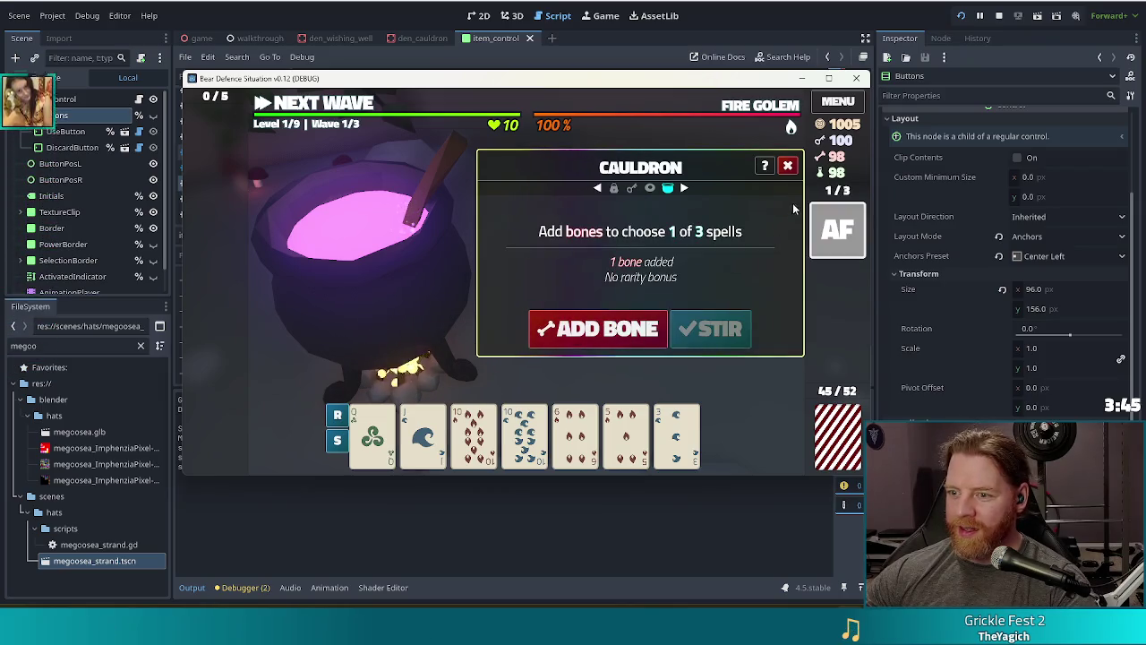
left_click(788, 167)
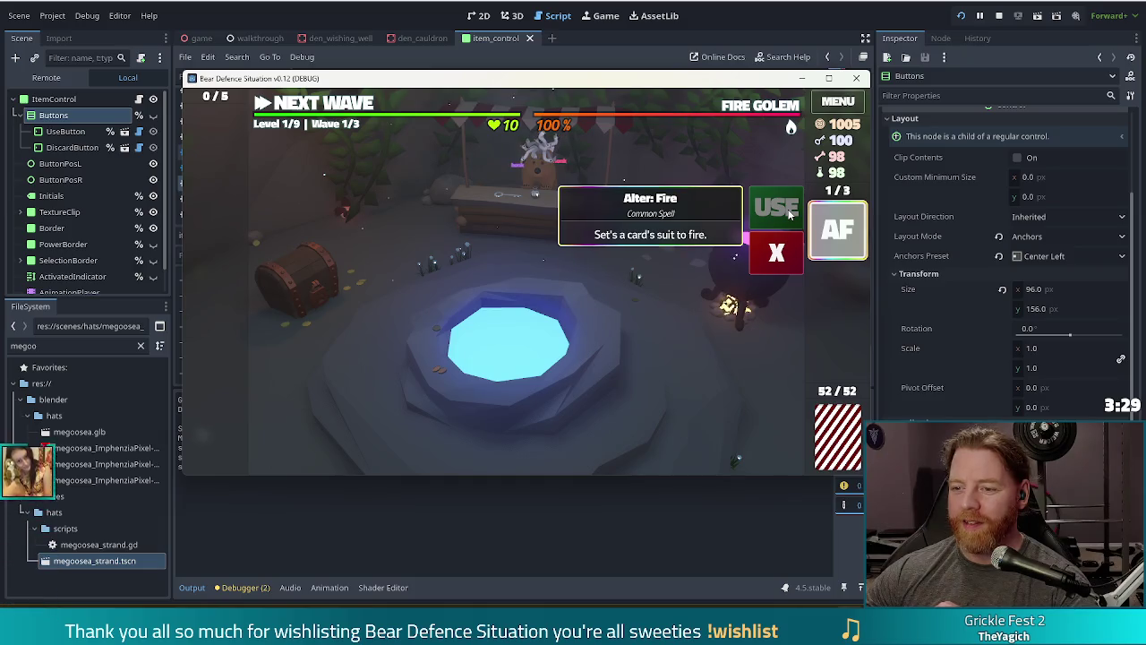
left_click(788, 265)
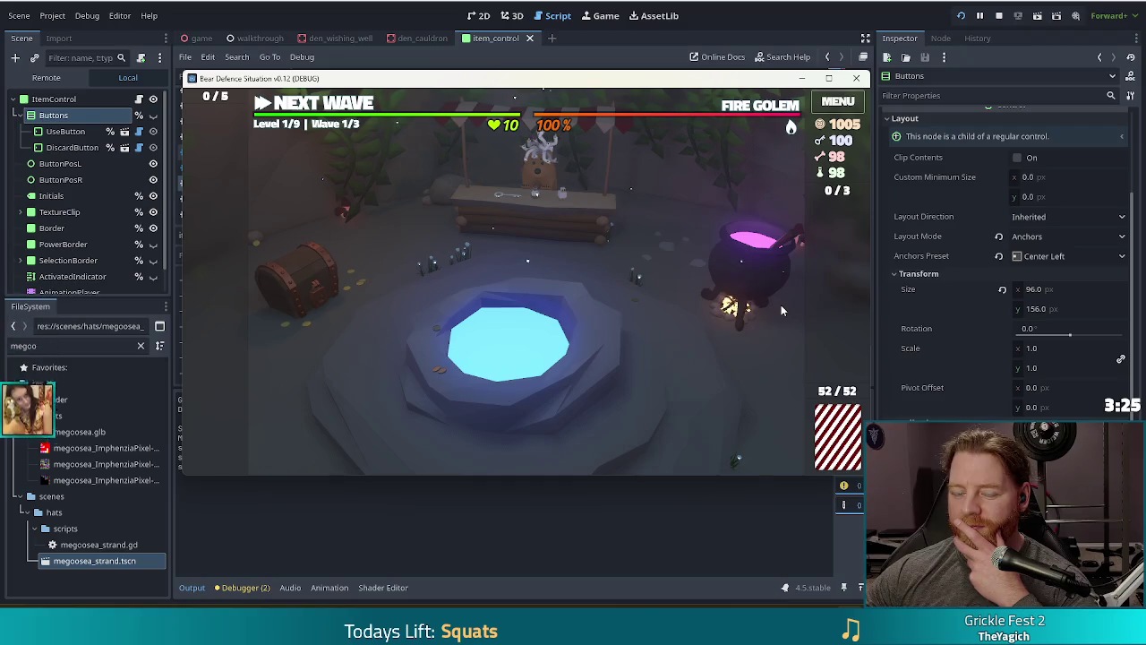
Throw coins at the Wishing Well, take Training Wheels, discard it, and close the well
left_click(587, 351)
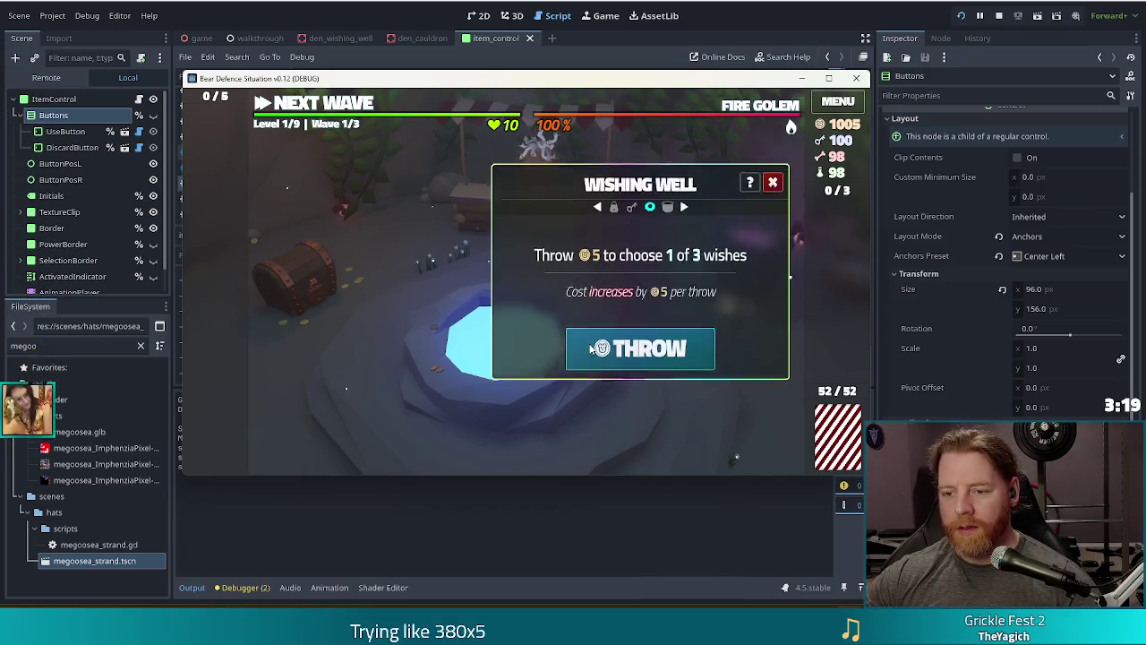
left_click(590, 348)
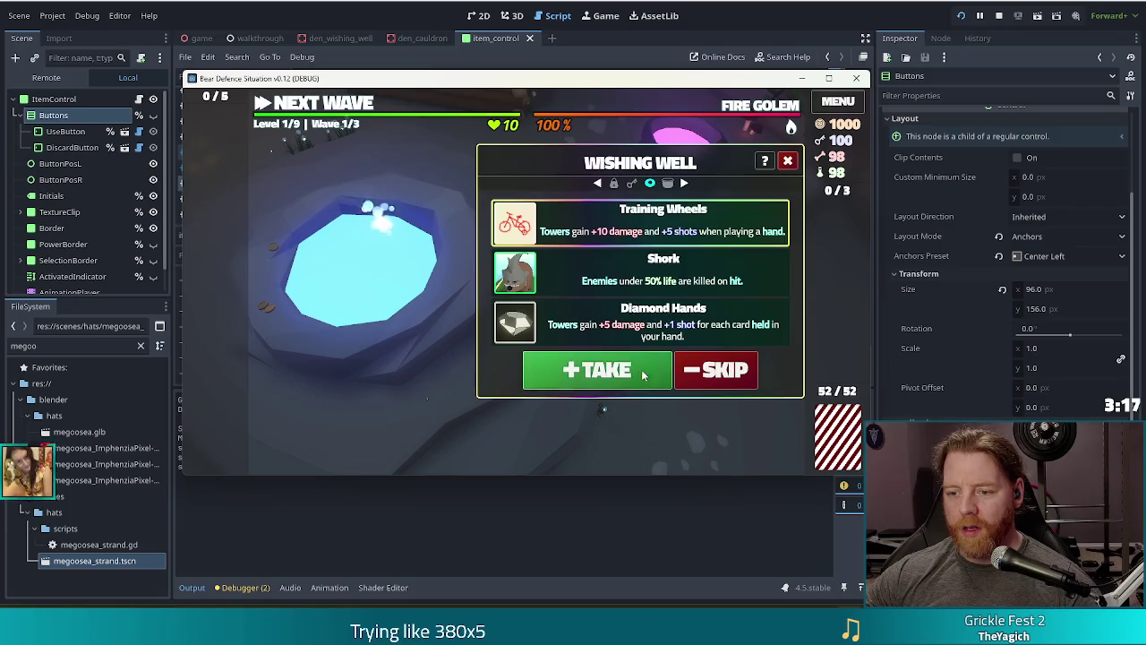
left_click(646, 375)
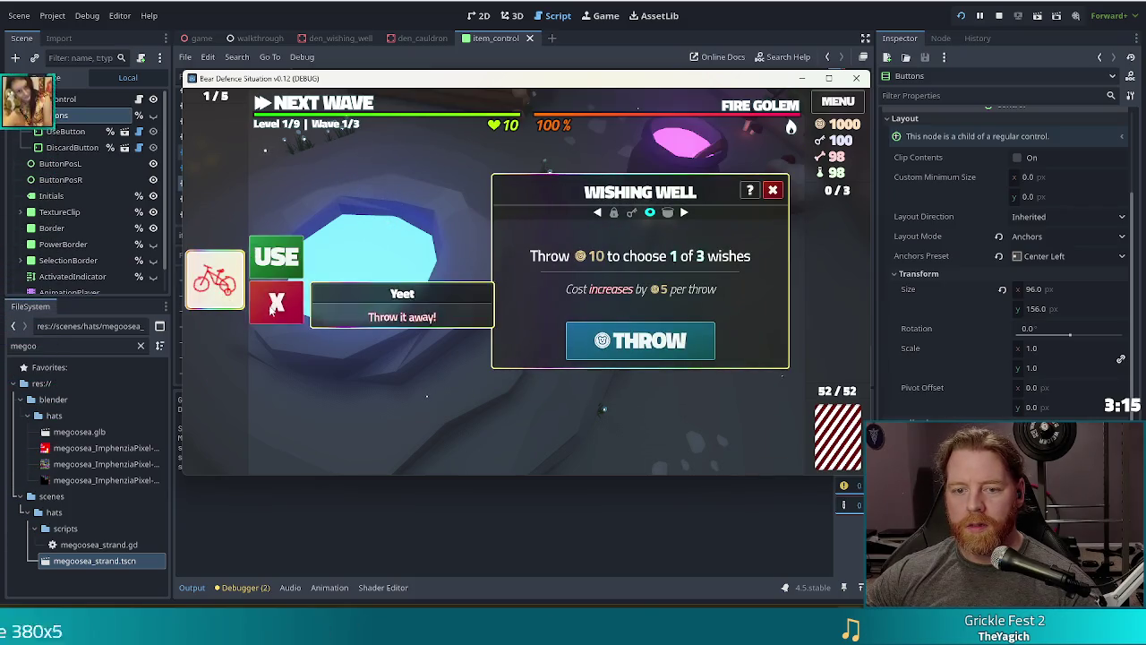
left_click(271, 307)
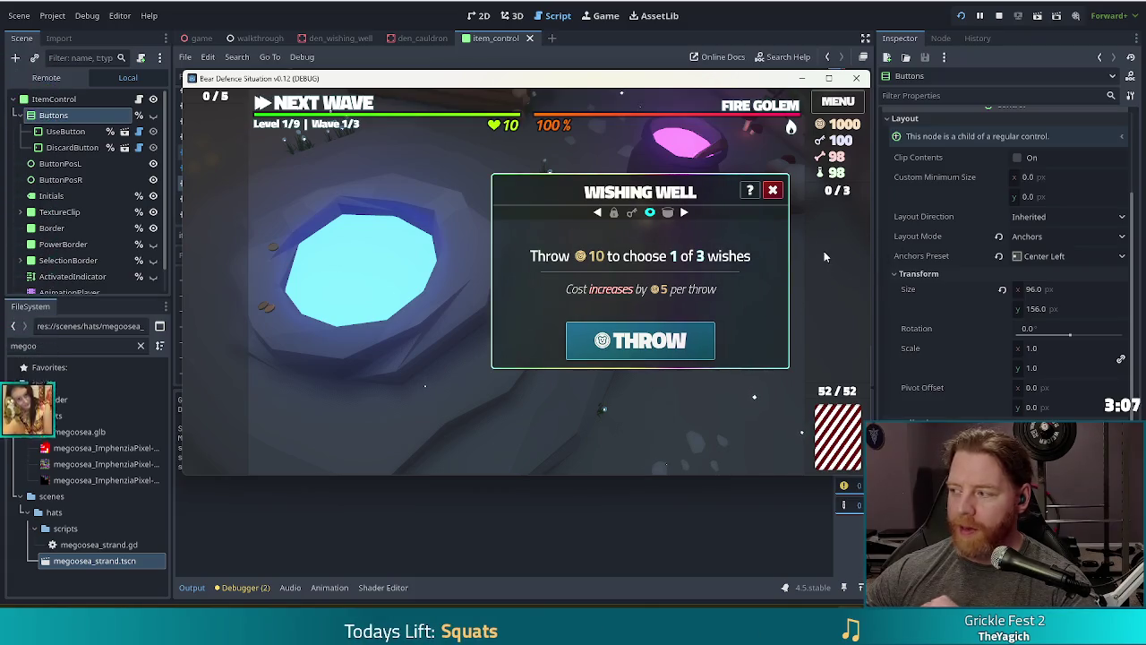
left_click(772, 190)
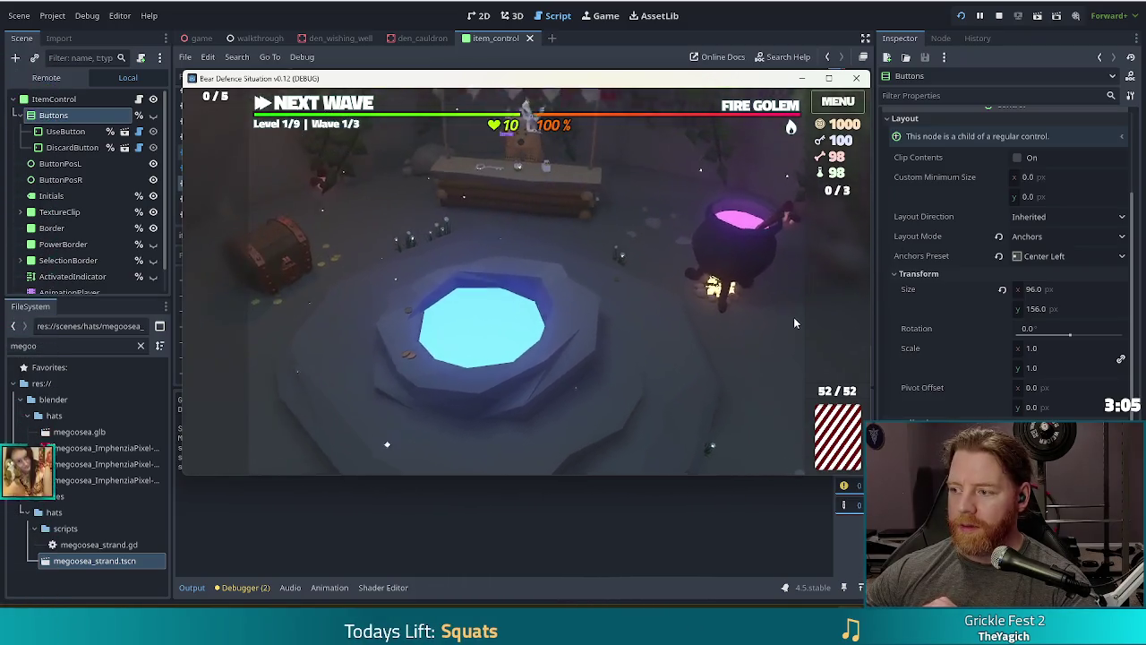
Add a bone, stir, bottle the offered spell, discard the bottle, and close the Cauldron
left_click(786, 299)
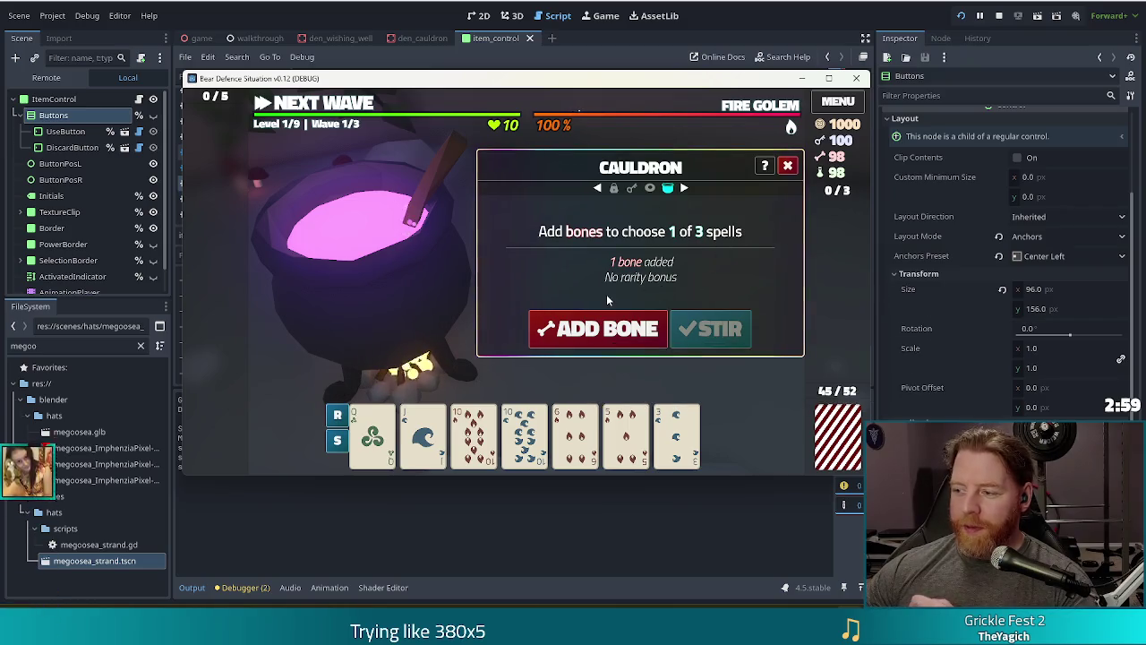
left_click(602, 324)
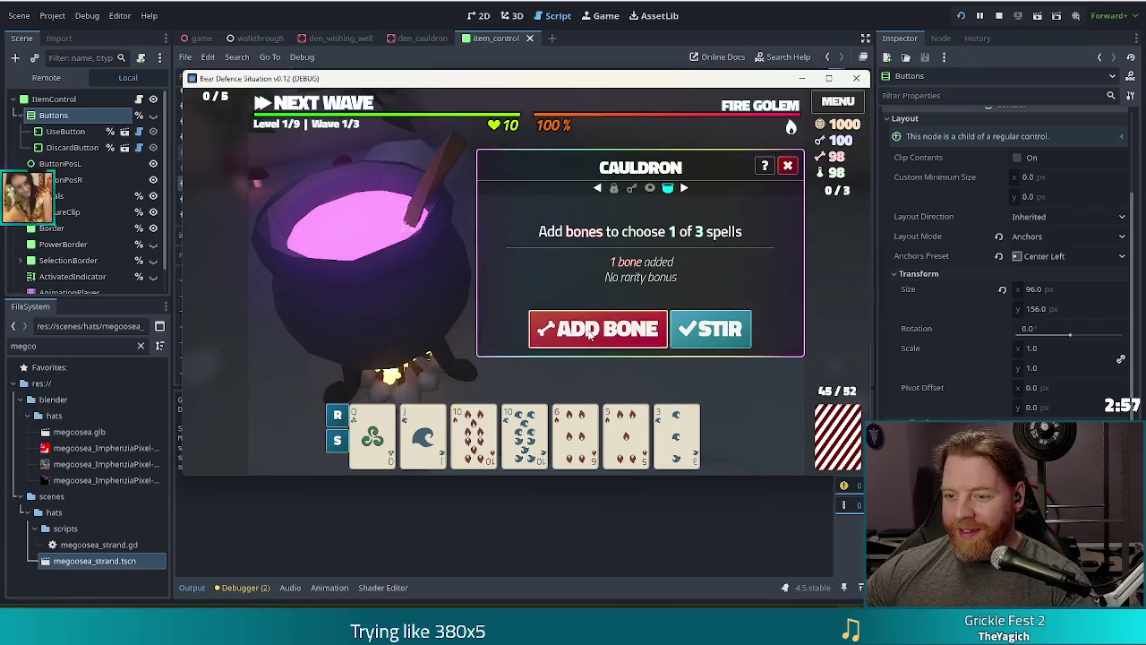
left_click(705, 327)
left_click(626, 331)
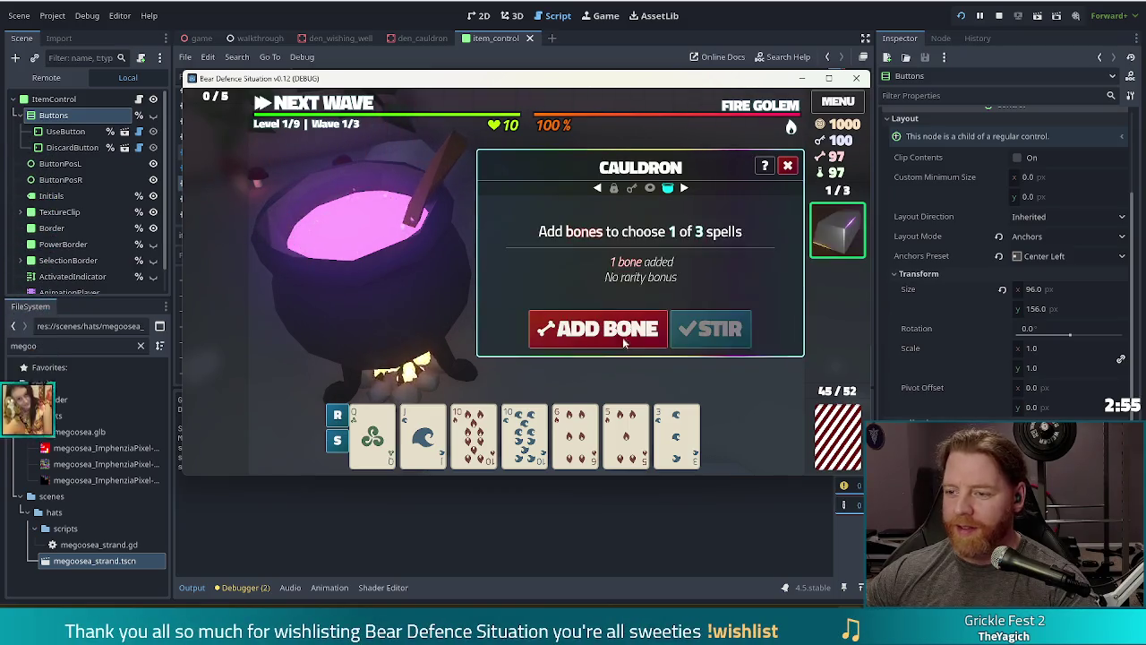
left_click(837, 230)
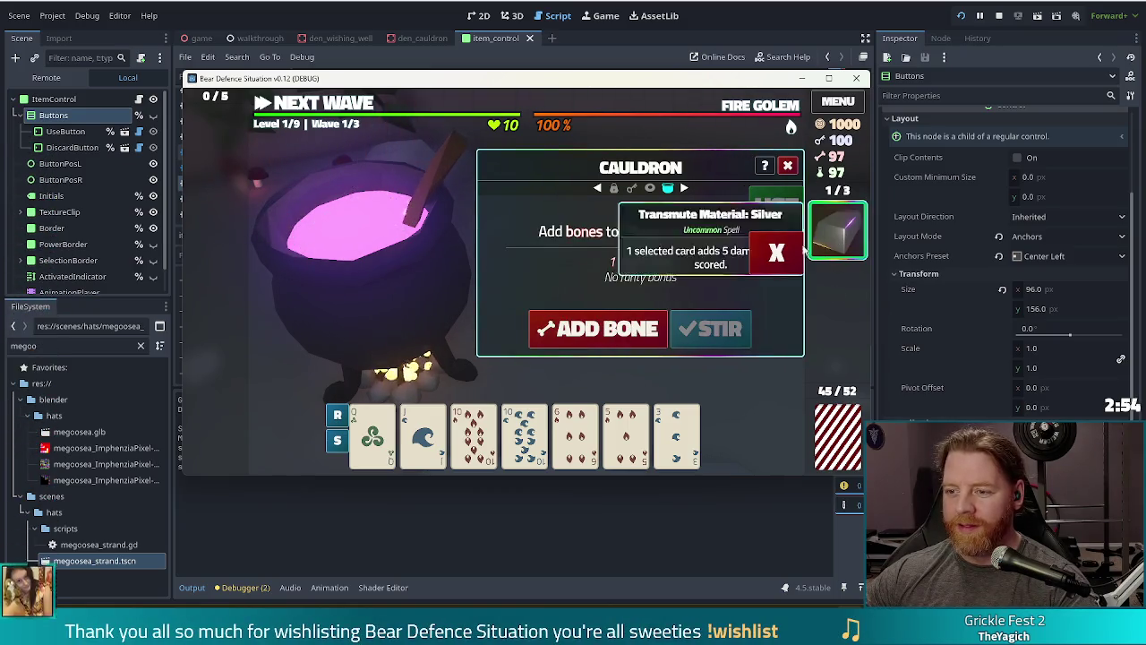
left_click(779, 255)
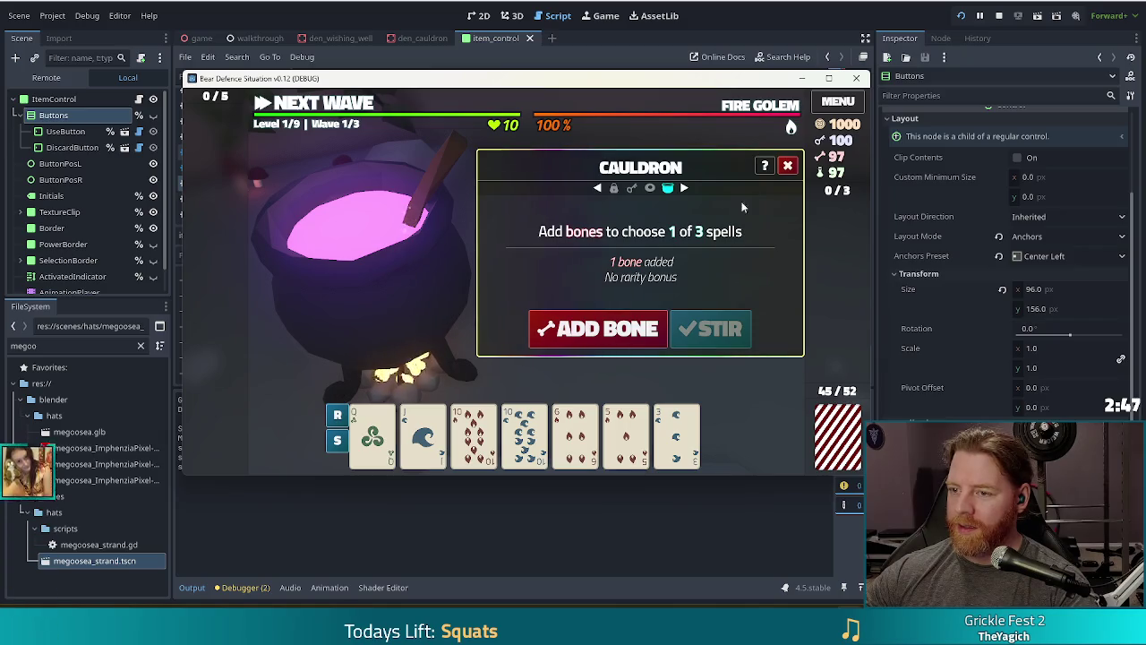
left_click(787, 165)
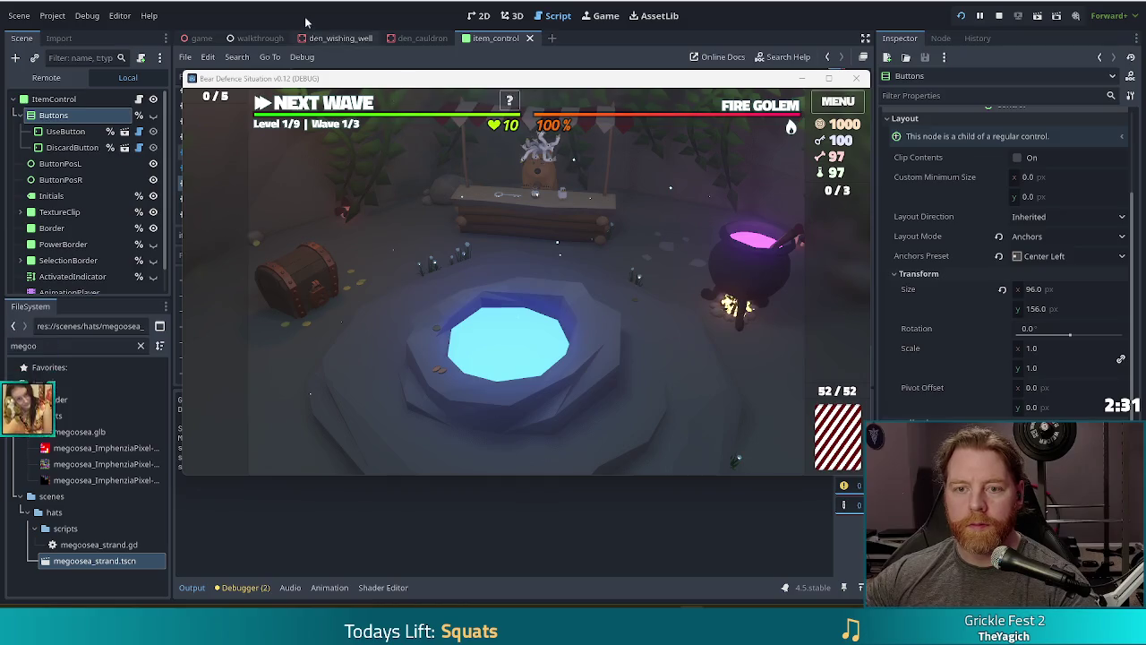
Stop the running game with F8 and locate the else branch in item_control.gd
key("F8")
key("Down")
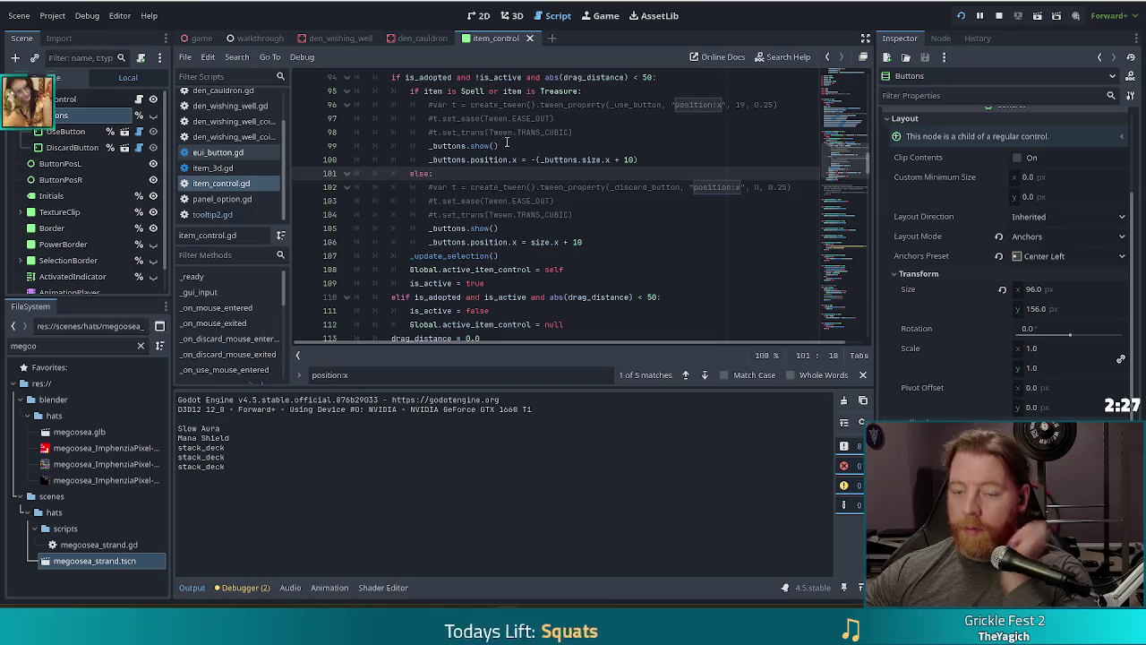
left_click(582, 145)
left_click(596, 133)
key("Return")
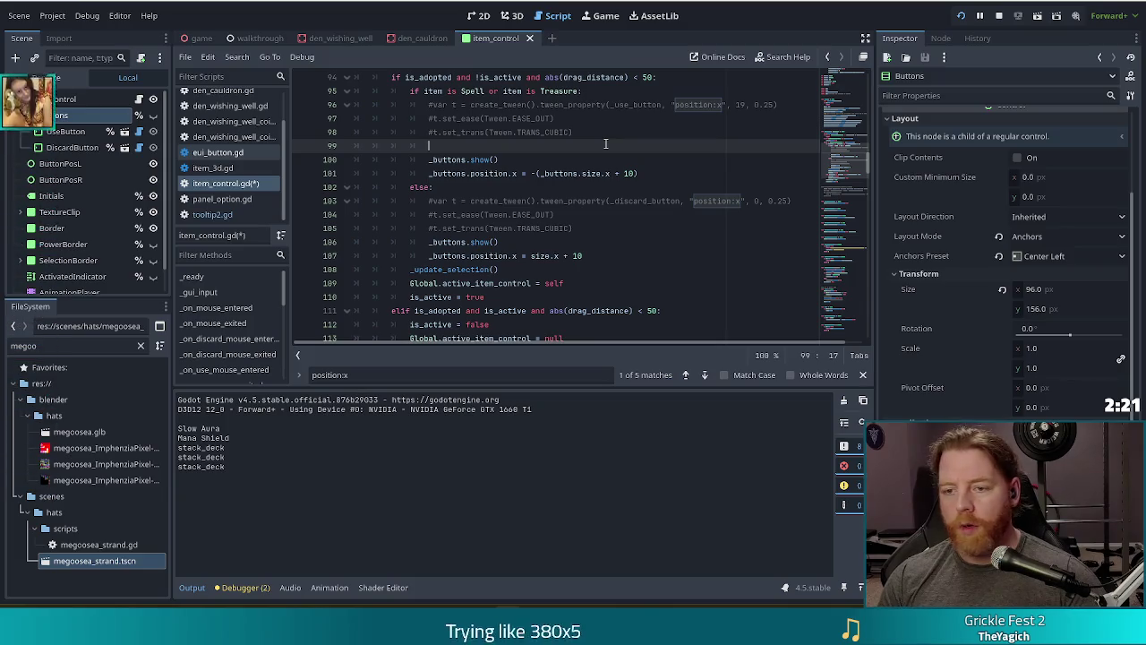
key("ctrl+z")
Add _use_button.hide() on a new line after line 104 and save item_control.gd
left_click(598, 216)
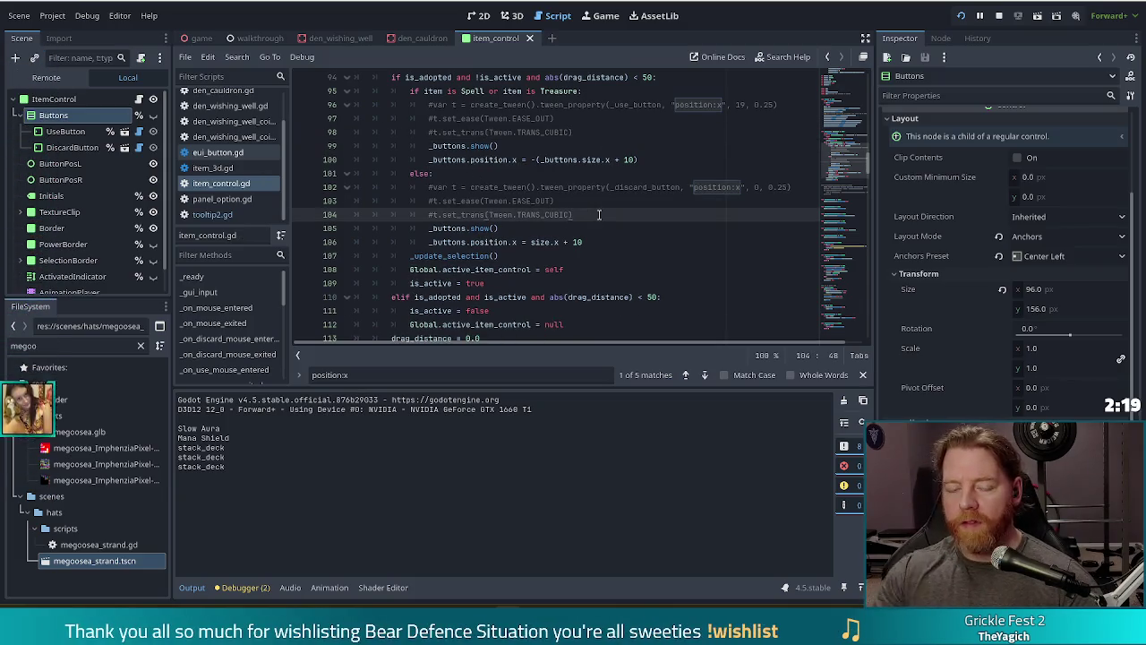
key("Return")
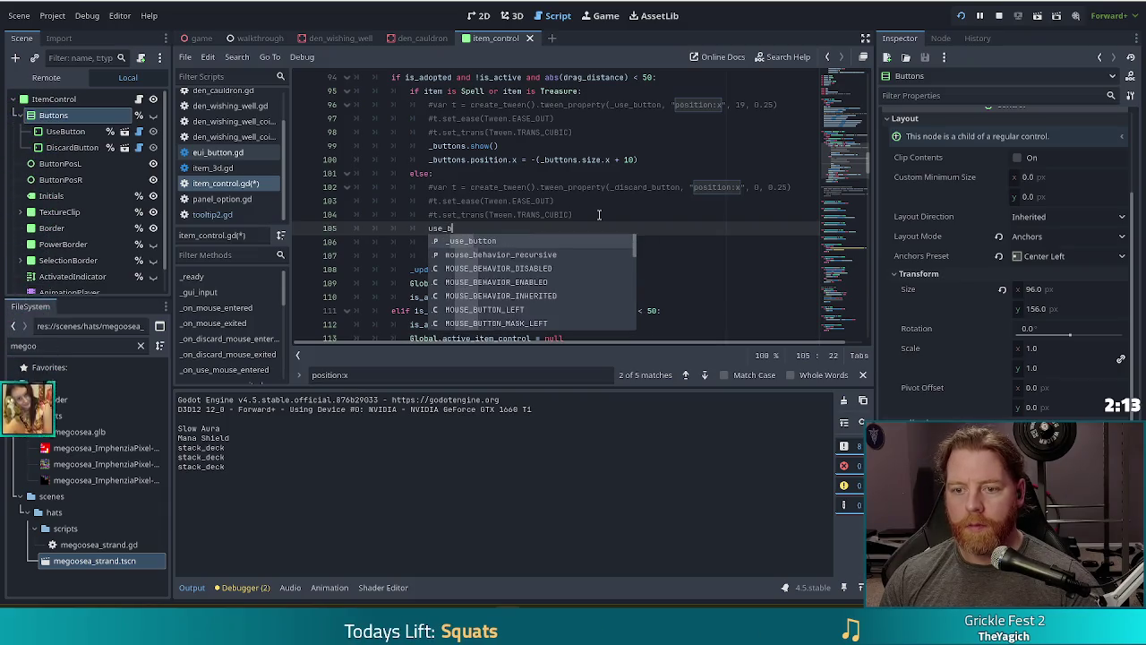
key("Return")
type(".hide")
key("Return")
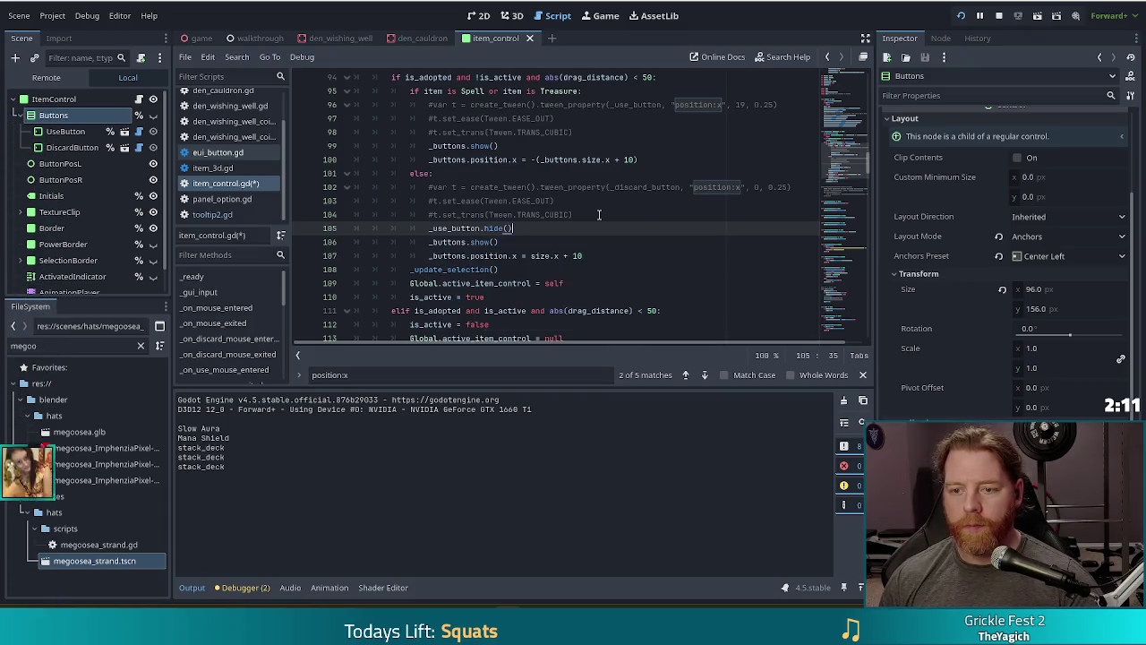
key("ctrl+s")
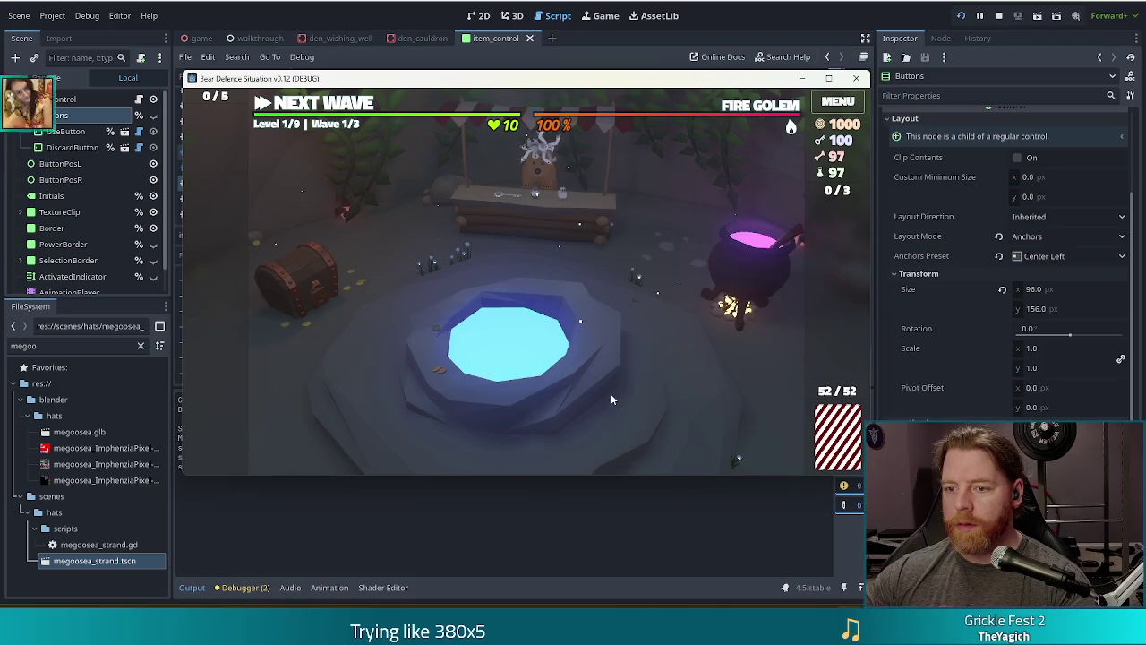
Throw coins at the Wishing Well, take The Road, then discard it
left_click(567, 378)
left_click(653, 340)
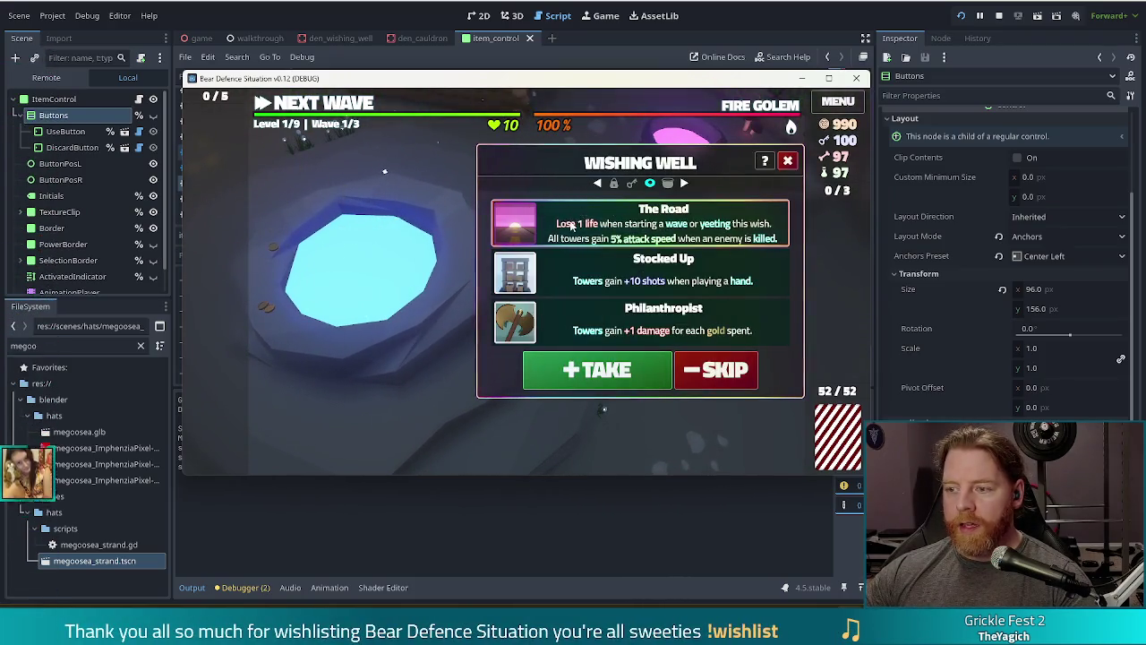
left_click(598, 370)
mouse_move(226, 323)
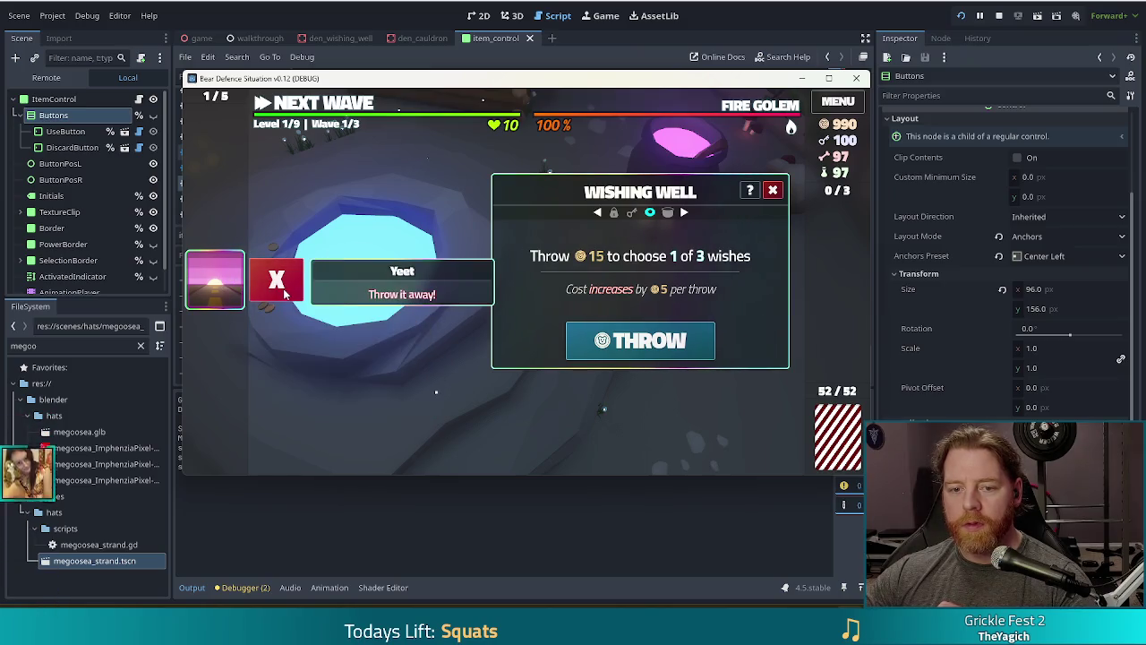
left_click(277, 280)
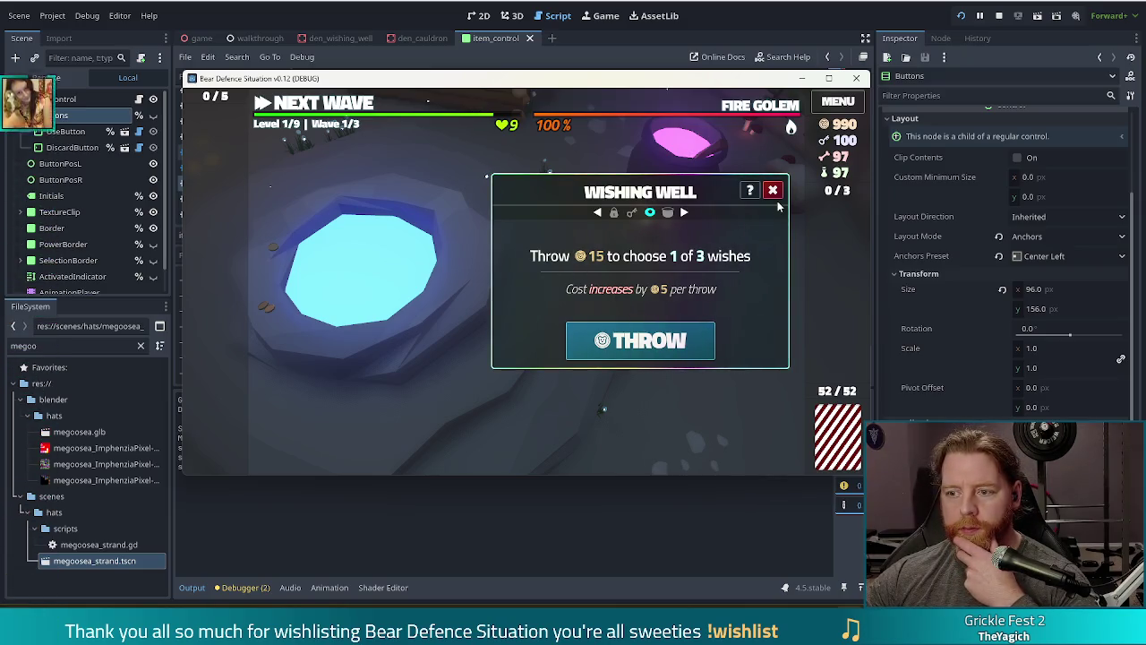
Throw coins again, take another wish, and bring the Godot script editor back
left_click(684, 341)
left_click(624, 369)
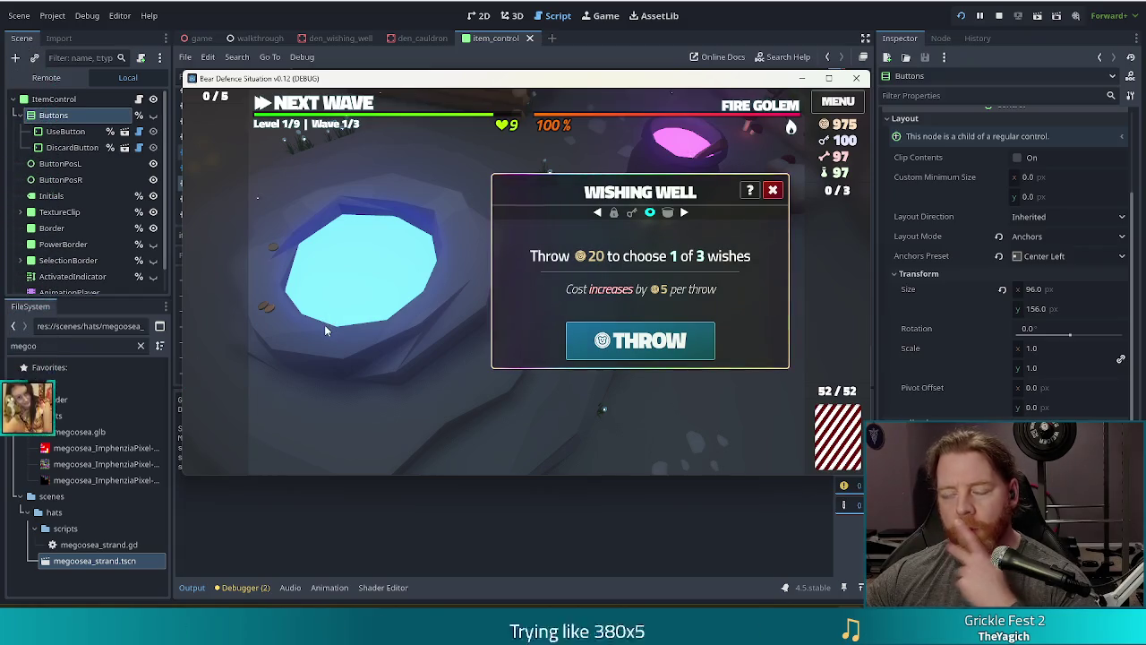
left_click(278, 507)
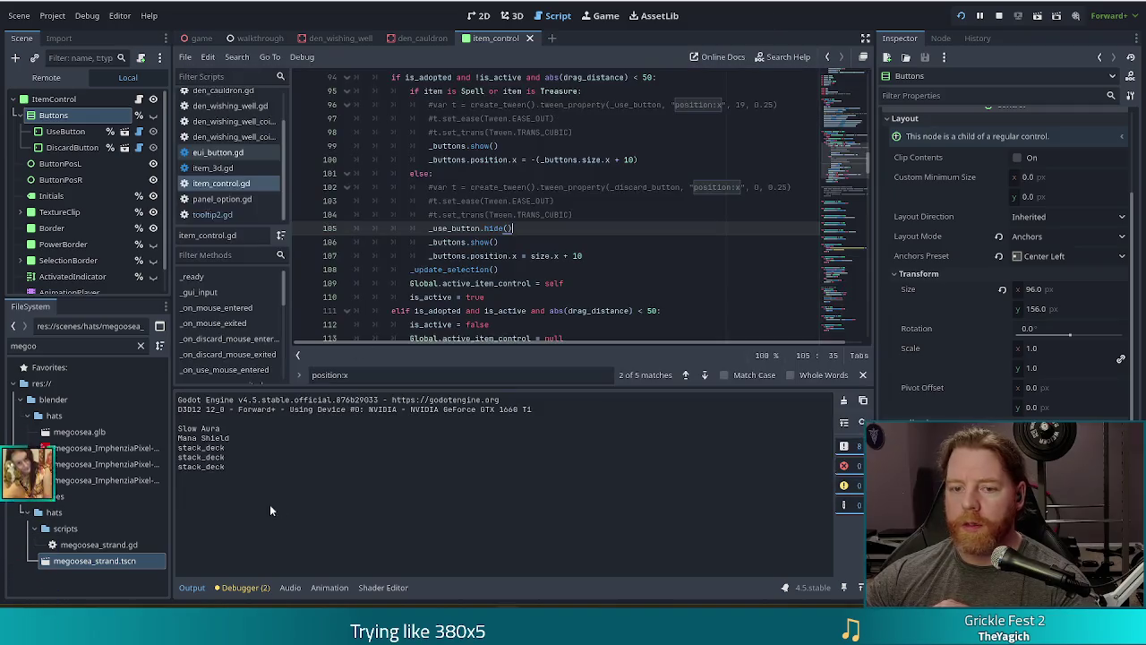
Browse eui_button.gd and the onready node declarations in item_control.gd
scroll(283, 306, "down", 2)
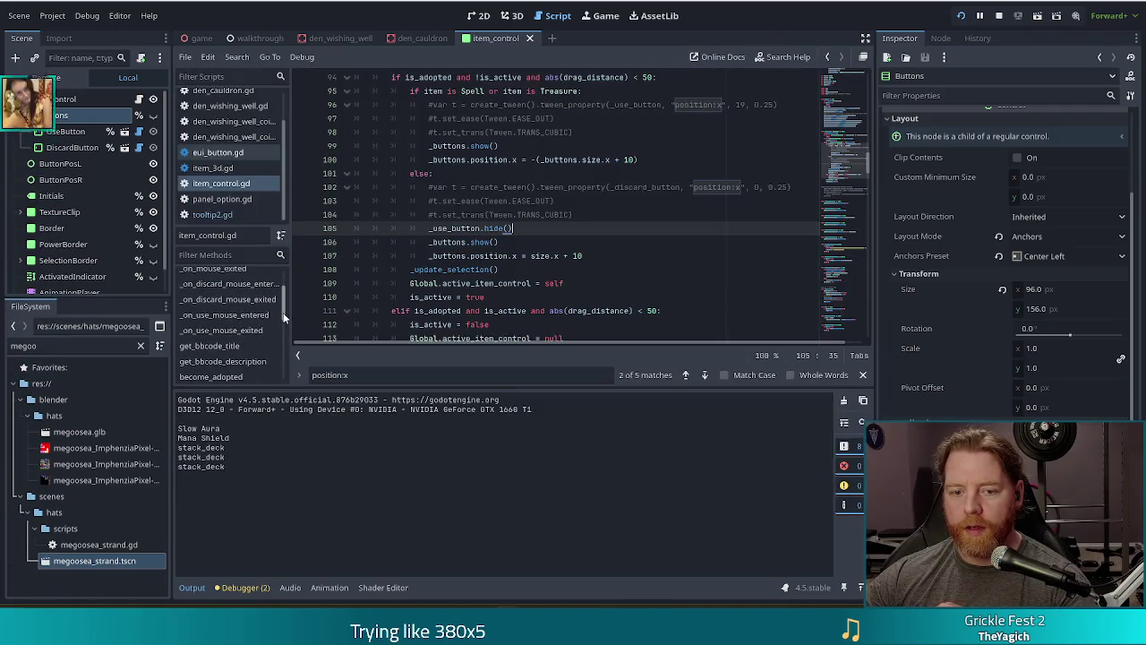
mouse_move(283, 312)
left_mouse_down()
mouse_move(273, 358)
mouse_move(286, 303)
left_mouse_up()
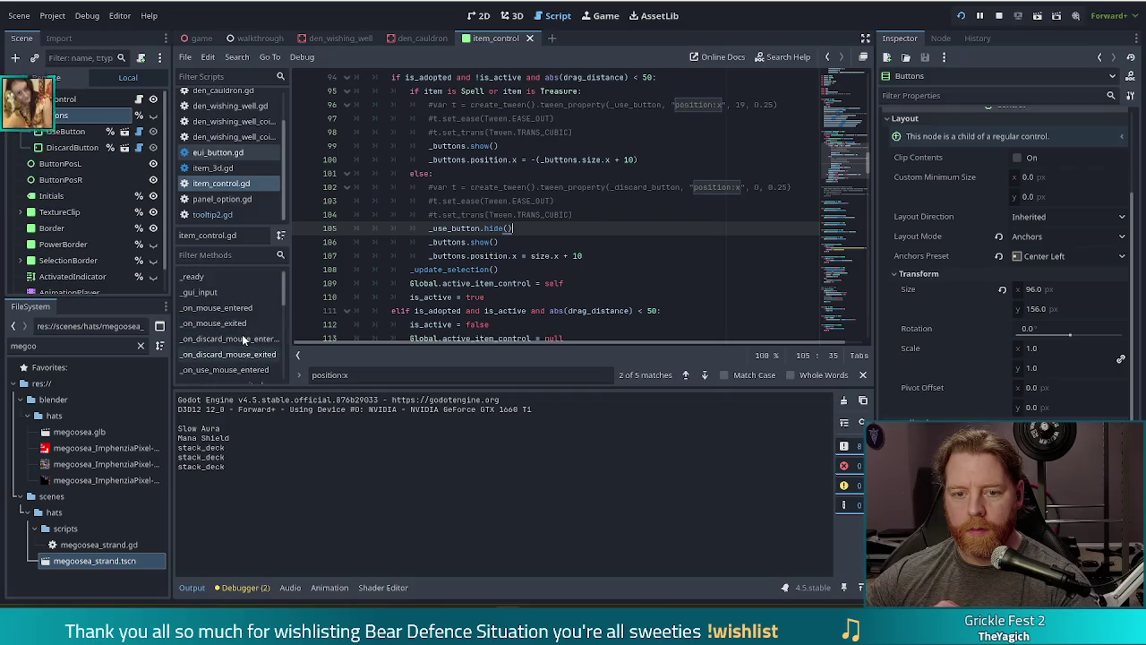
scroll(242, 339, "up", 1)
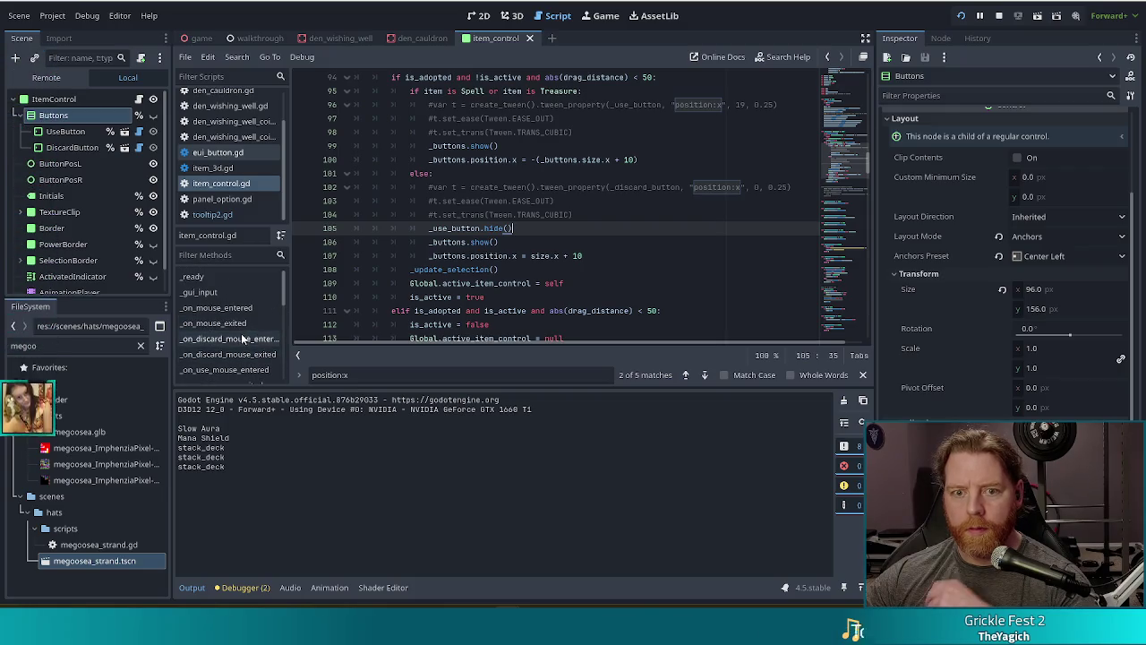
left_click(219, 152)
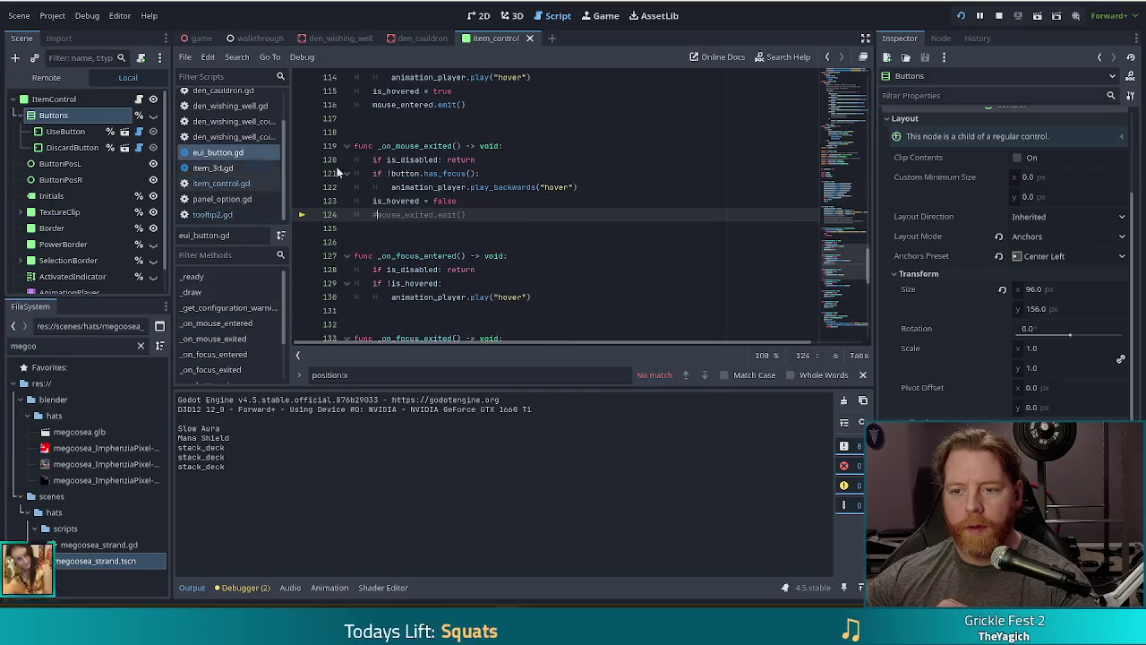
left_click(267, 183)
left_click_drag(847, 161, 850, 111)
scroll(576, 158, "up", 10)
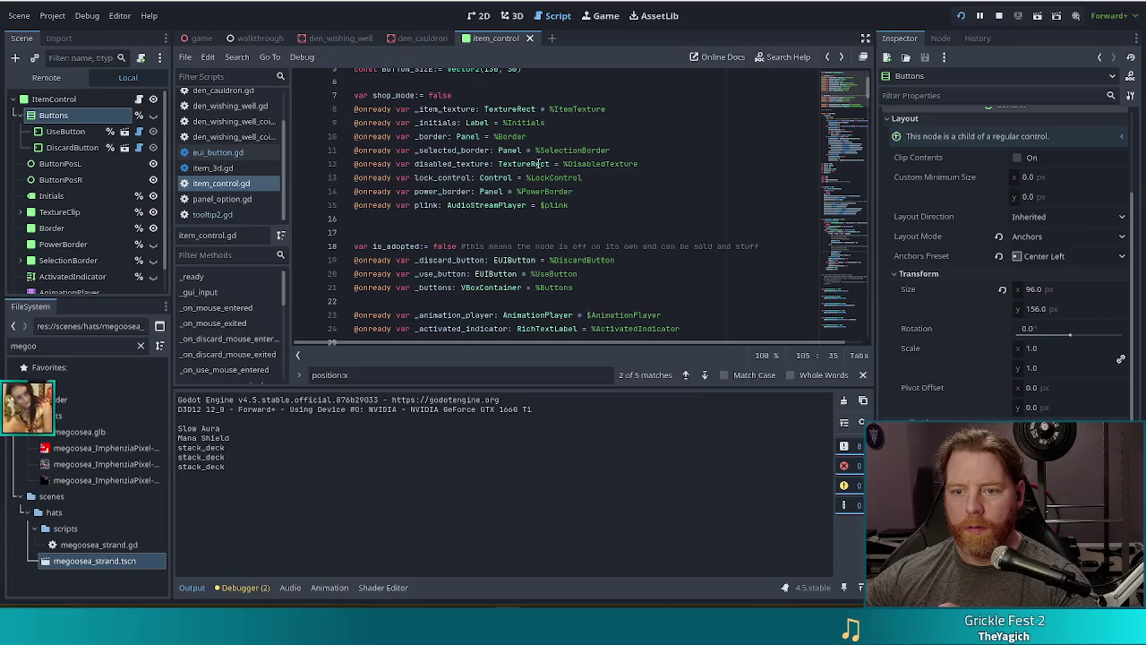
left_click(557, 259)
scroll(557, 265, "down", 5)
scroll(557, 265, "down", 5)
scroll(544, 246, "down", 2)
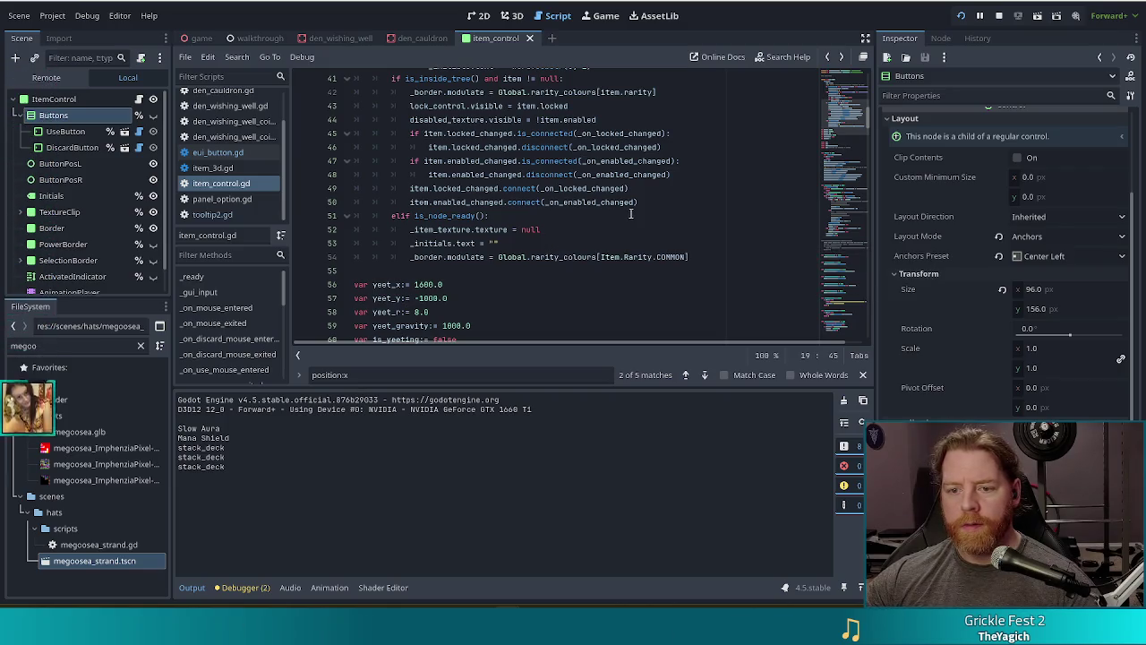
scroll(631, 213, "down", 10)
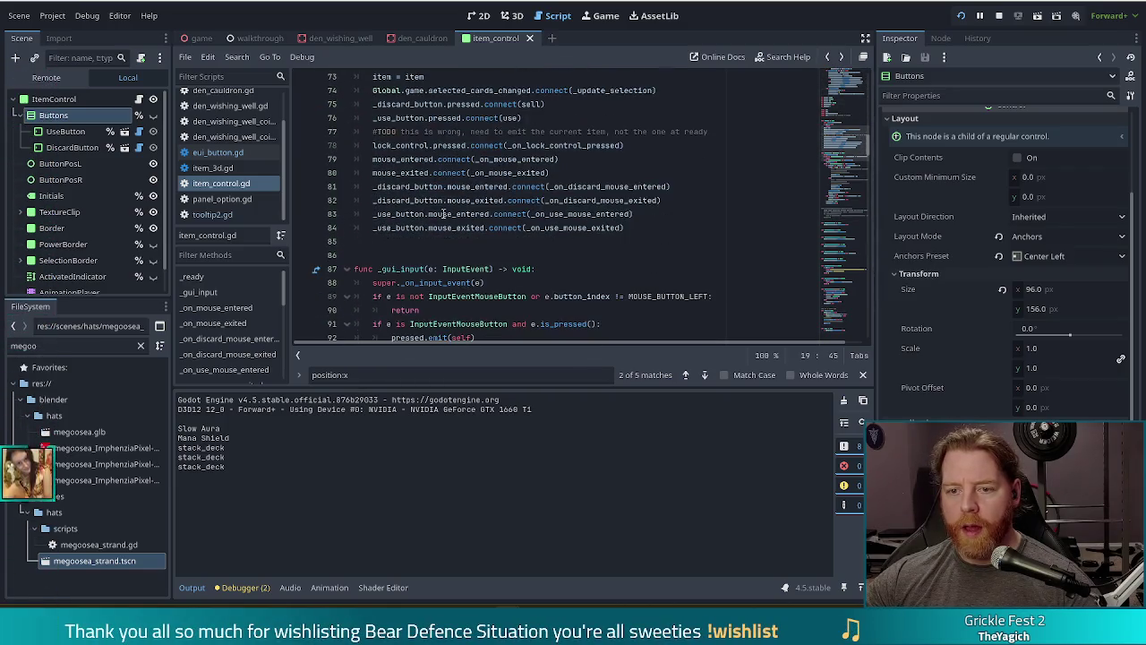
scroll(519, 190, "up", 1)
Jump from the sell call on line 75 to func sell() and review its removal lines
left_click(530, 146)
left_click(532, 146, "ctrl")
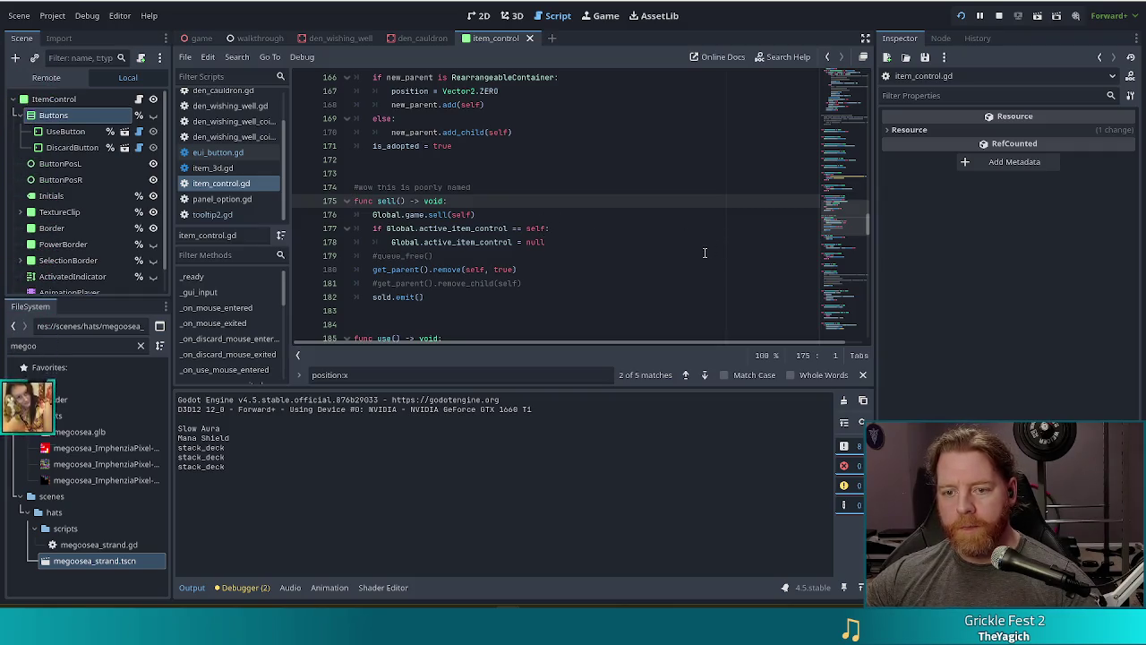
left_click(438, 272)
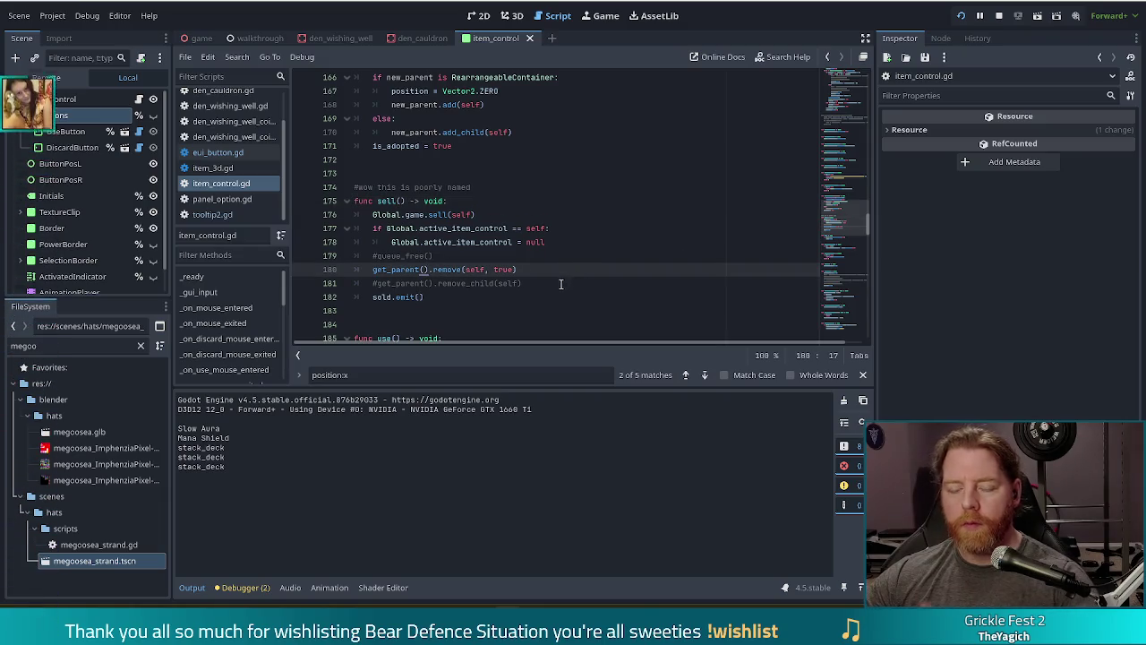
left_click(540, 285)
left_click(482, 295)
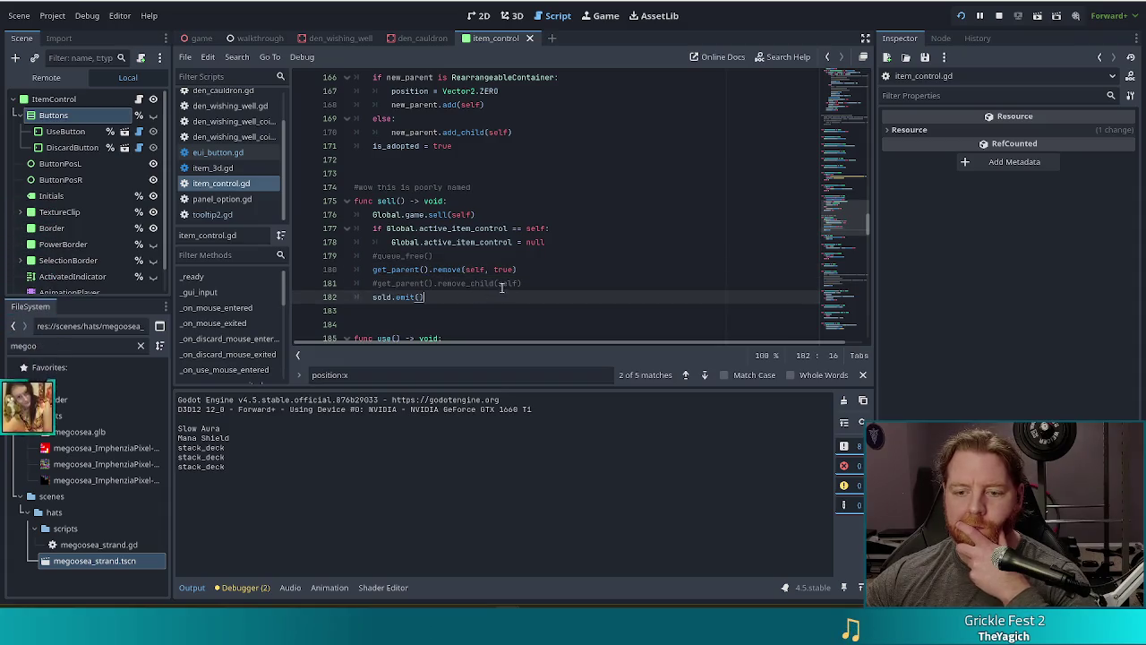
scroll(502, 286, "down", 2)
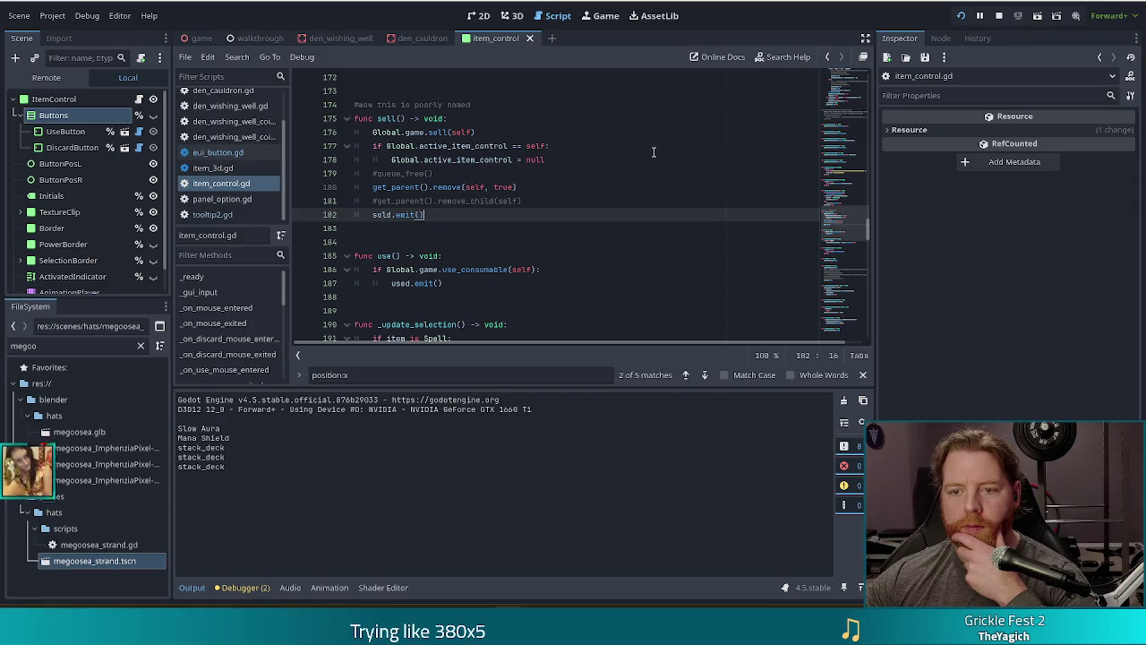
left_click(468, 160)
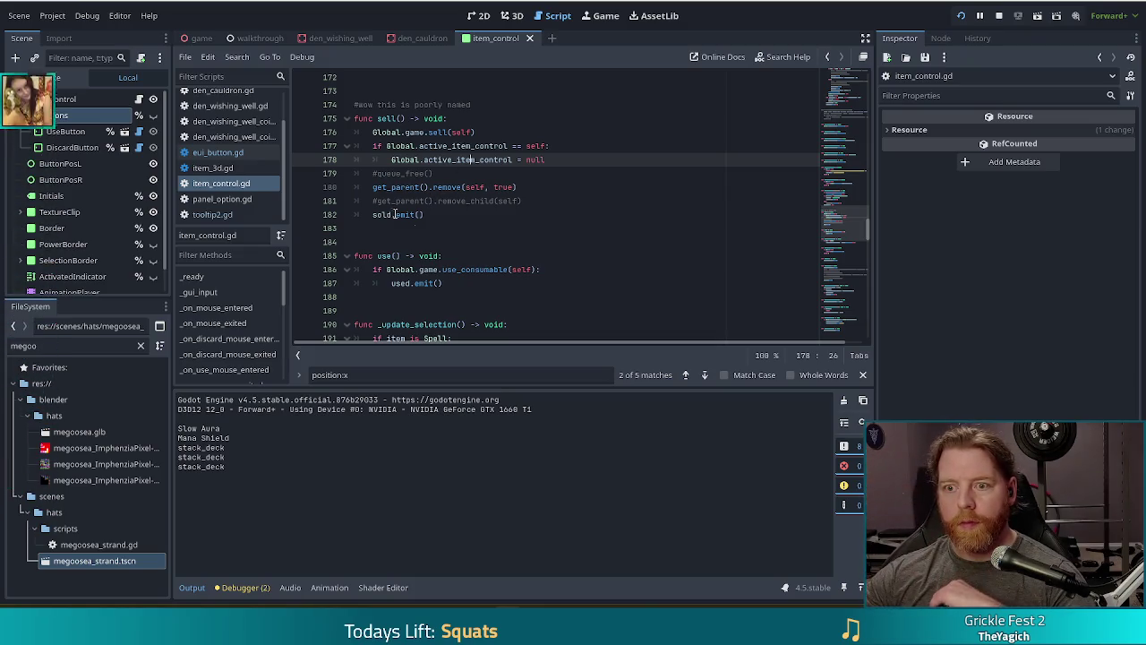
left_click(509, 201)
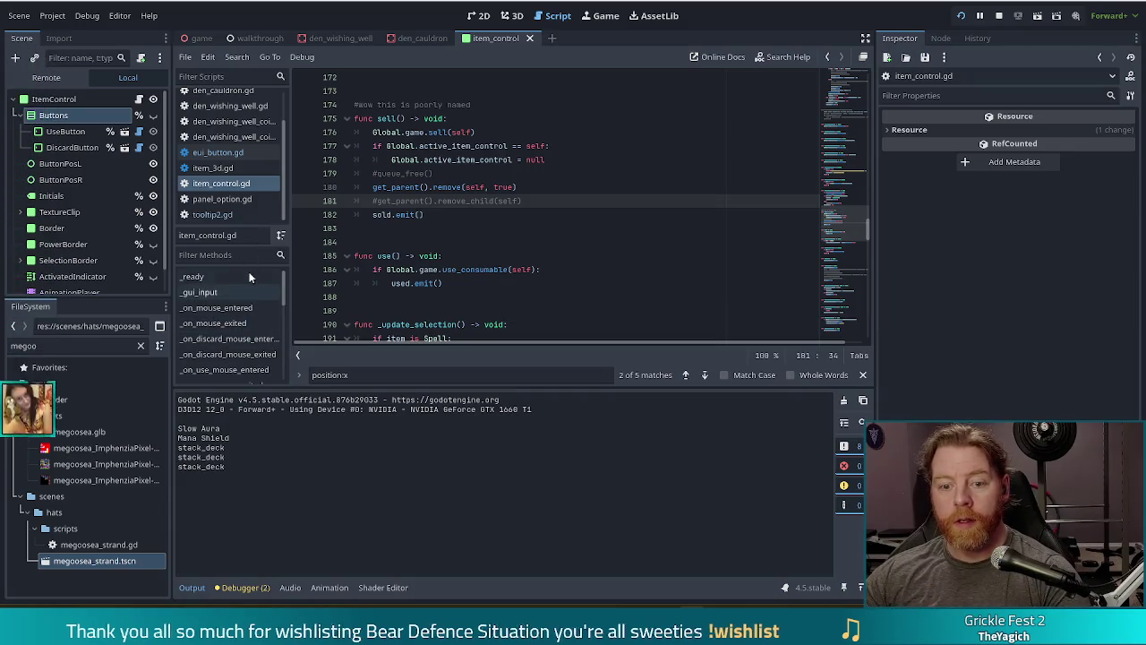
left_click(199, 292)
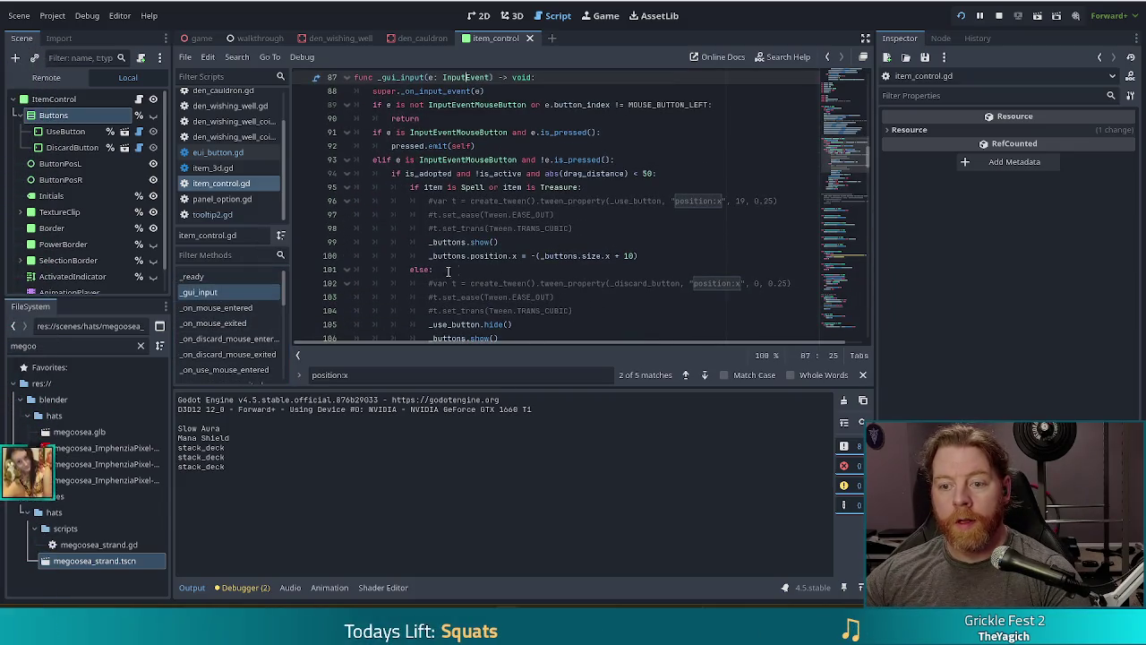
Uncomment the tween, ease and transition lines 96–98 in _gui_input with Ctrl+K
left_click(570, 227)
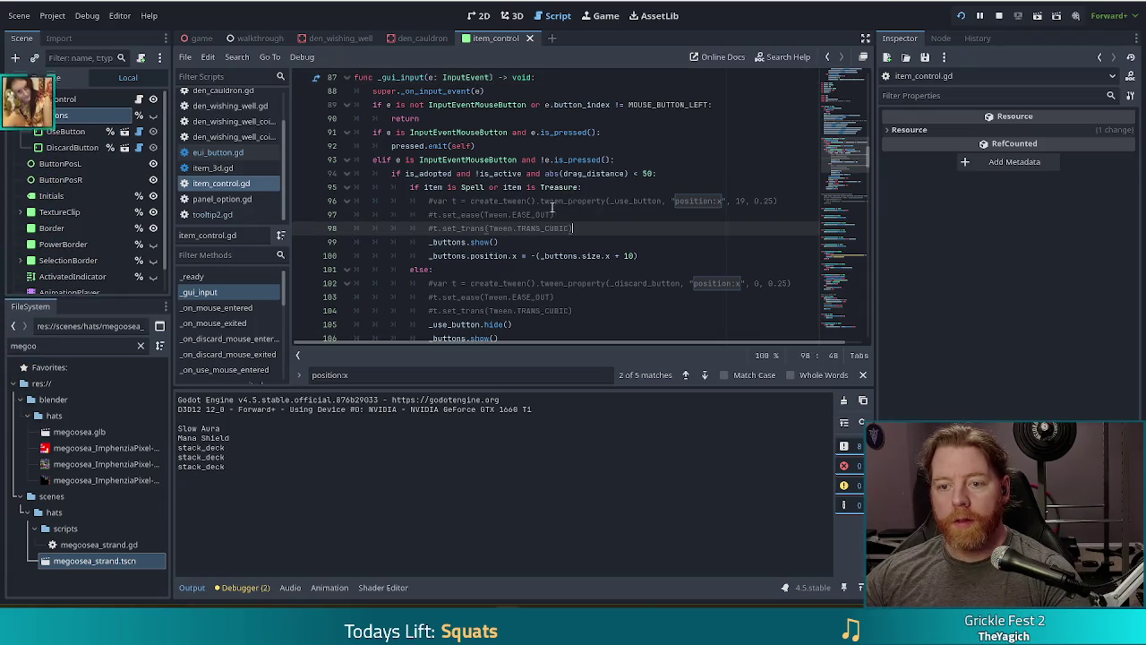
mouse_move(446, 200)
left_mouse_down()
mouse_move(519, 203)
mouse_move(469, 230)
left_mouse_up()
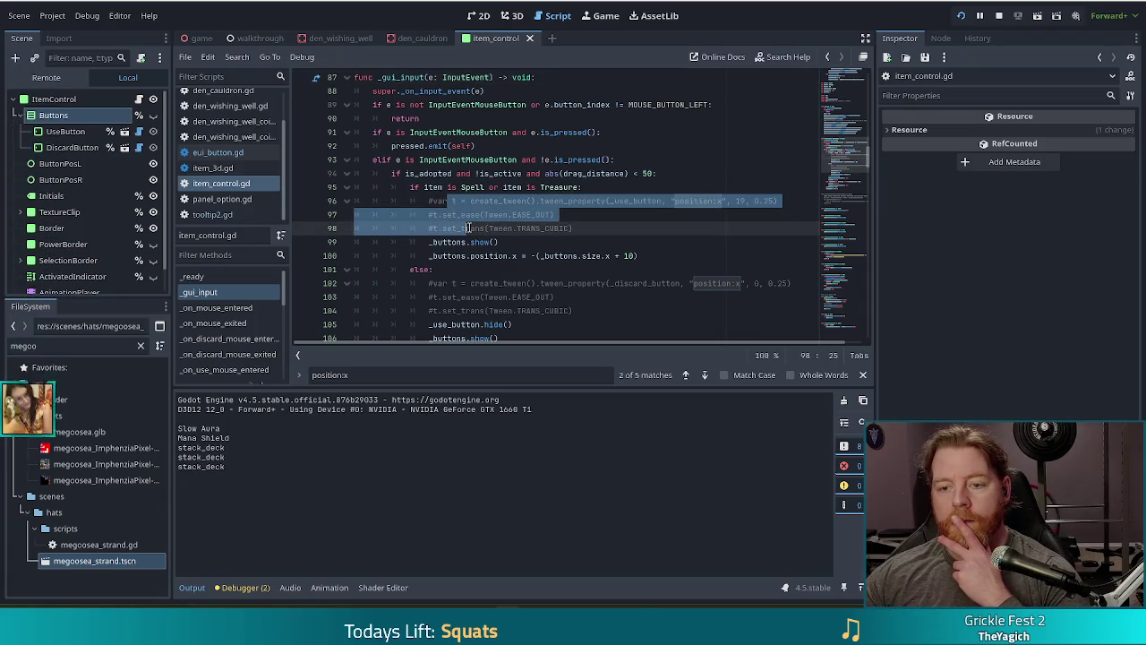
left_click(471, 201)
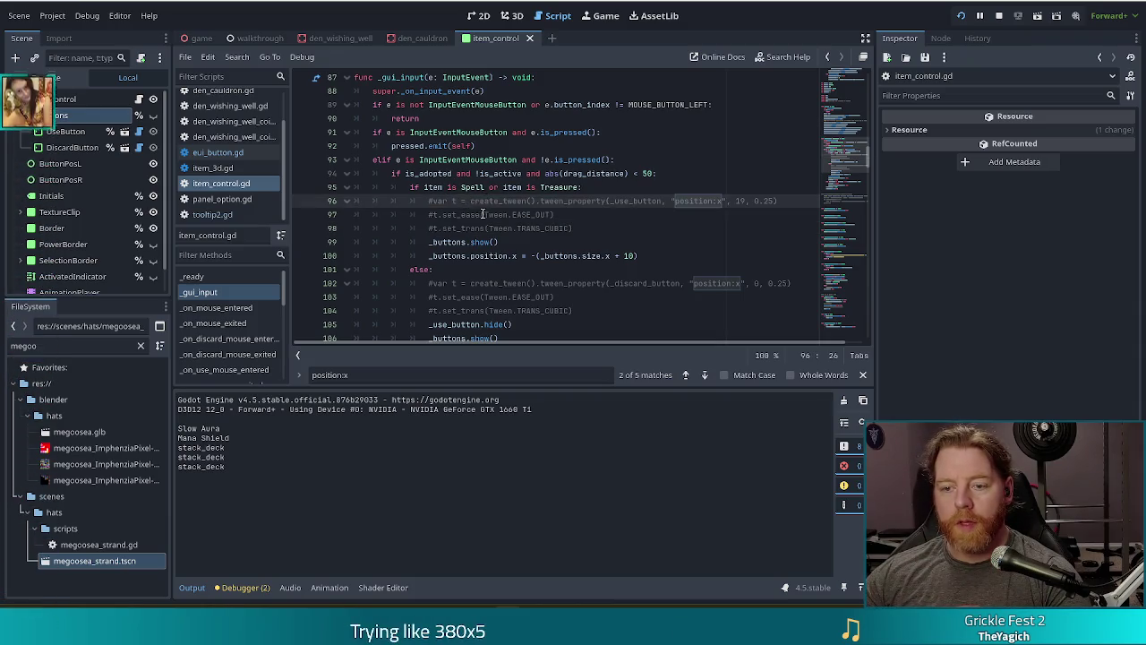
left_click(503, 215)
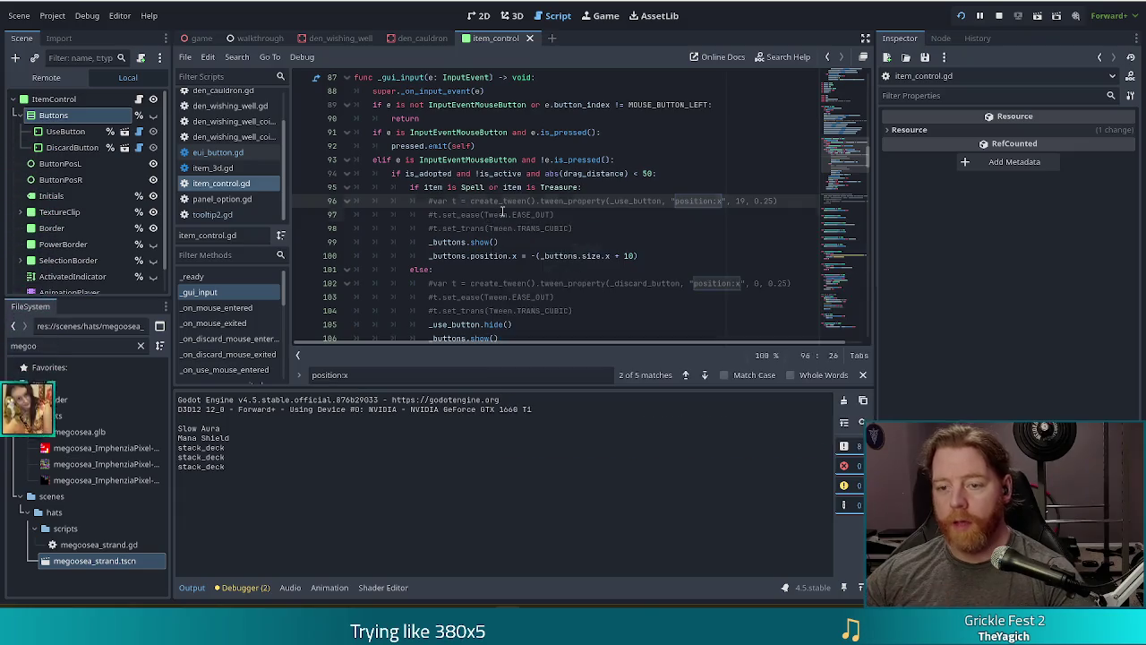
left_click(652, 256)
left_click(460, 242)
left_click_drag(500, 200, 501, 226)
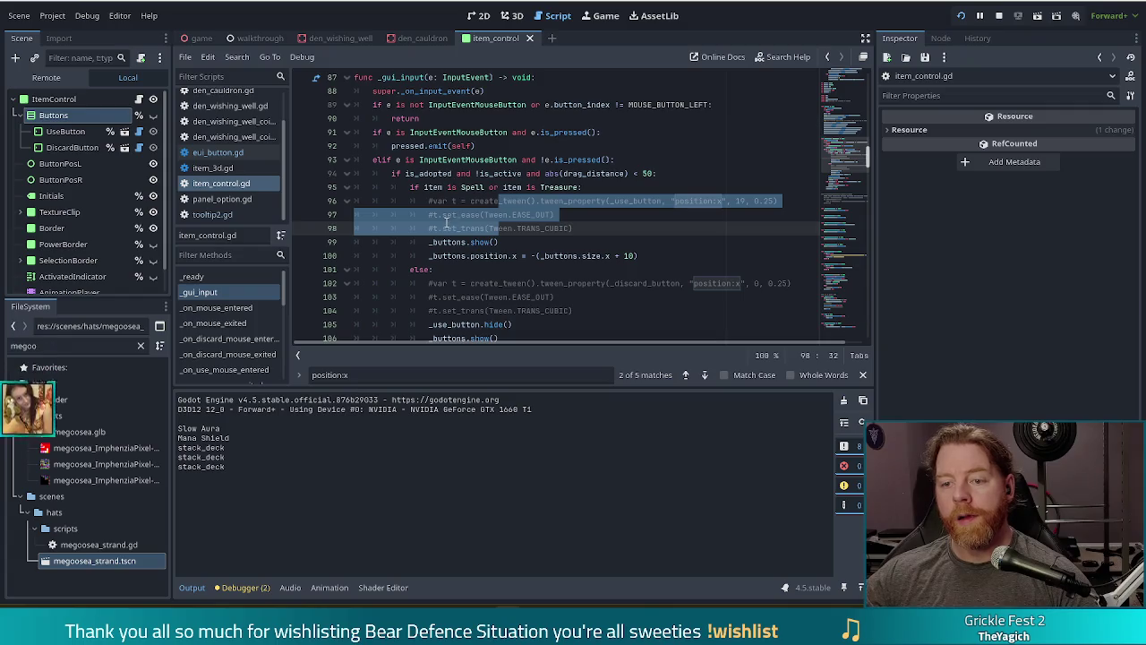
key("ctrl+k")
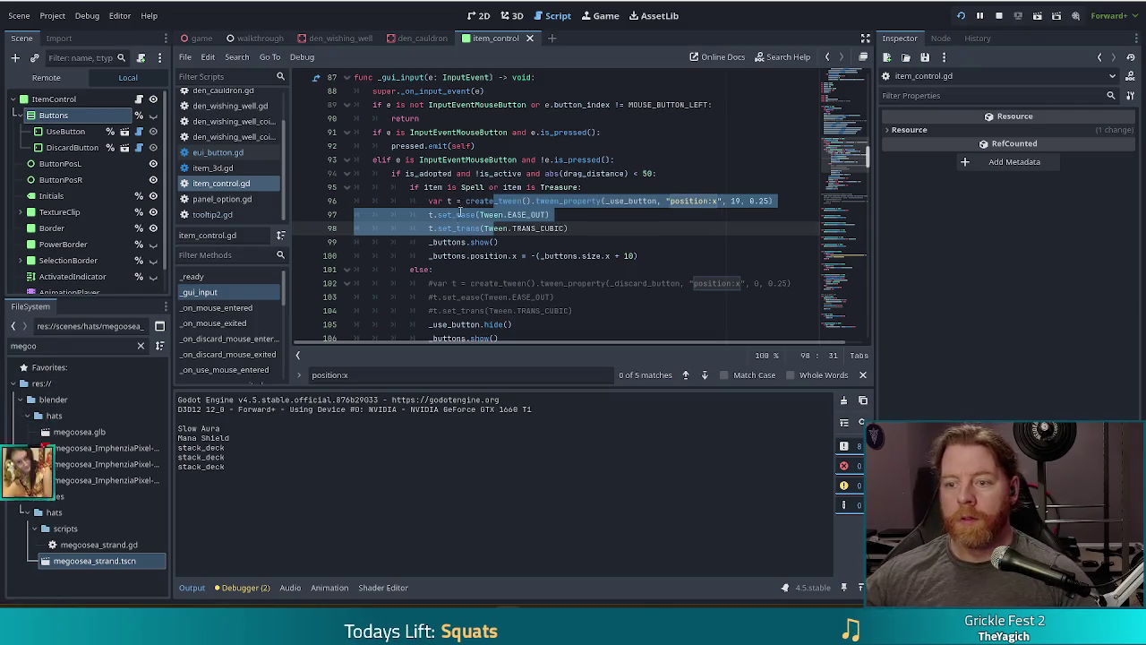
Change the tween's property path from "position:x" to "scale:y" on line 96
left_click(593, 190)
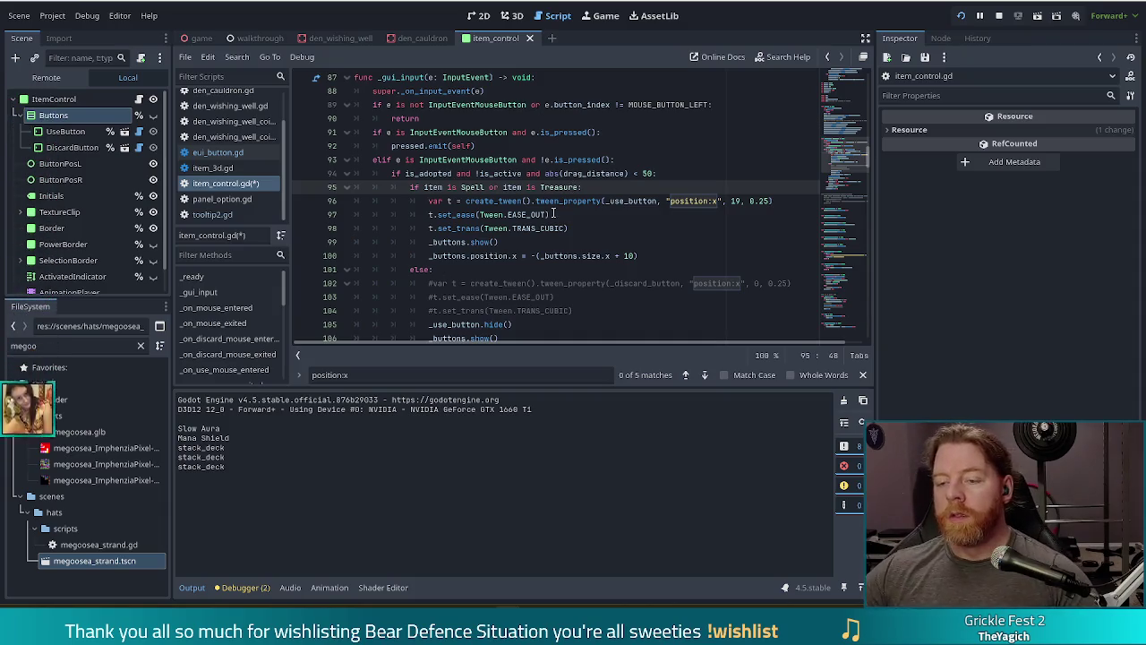
double_click(692, 201)
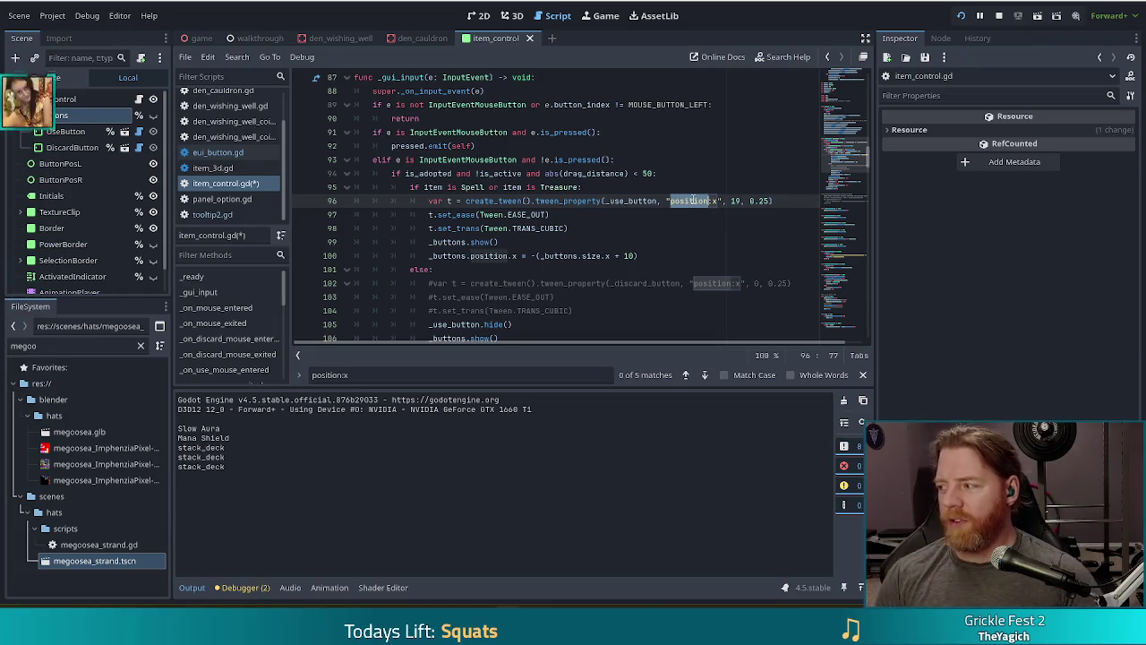
type("scale")
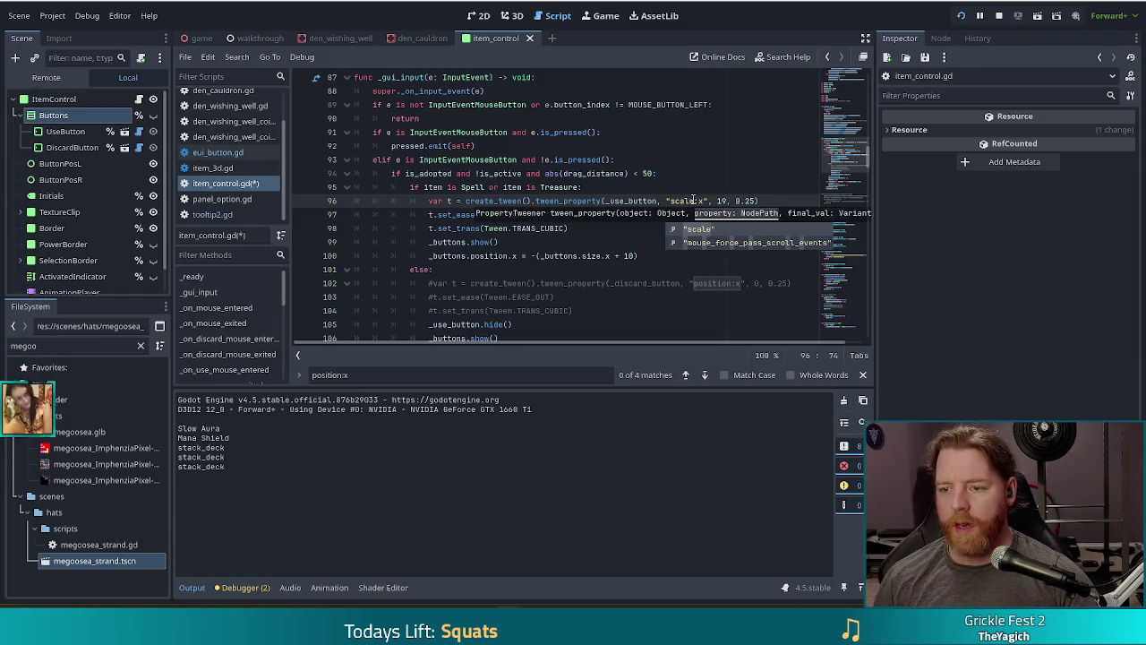
key("Escape")
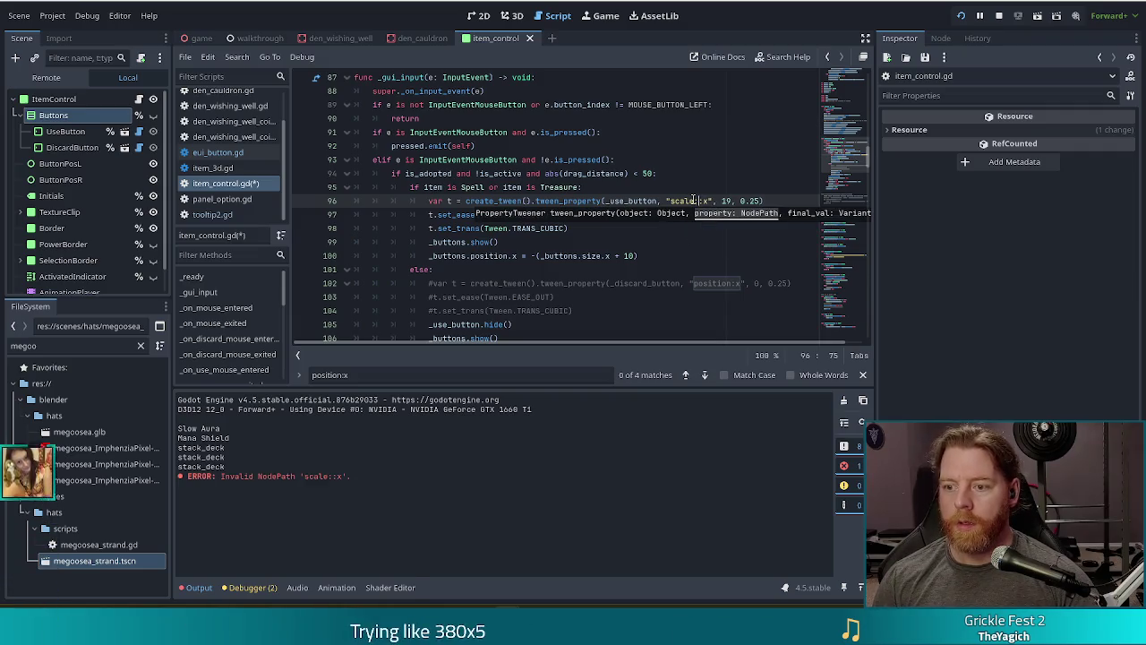
key("BackSpace")
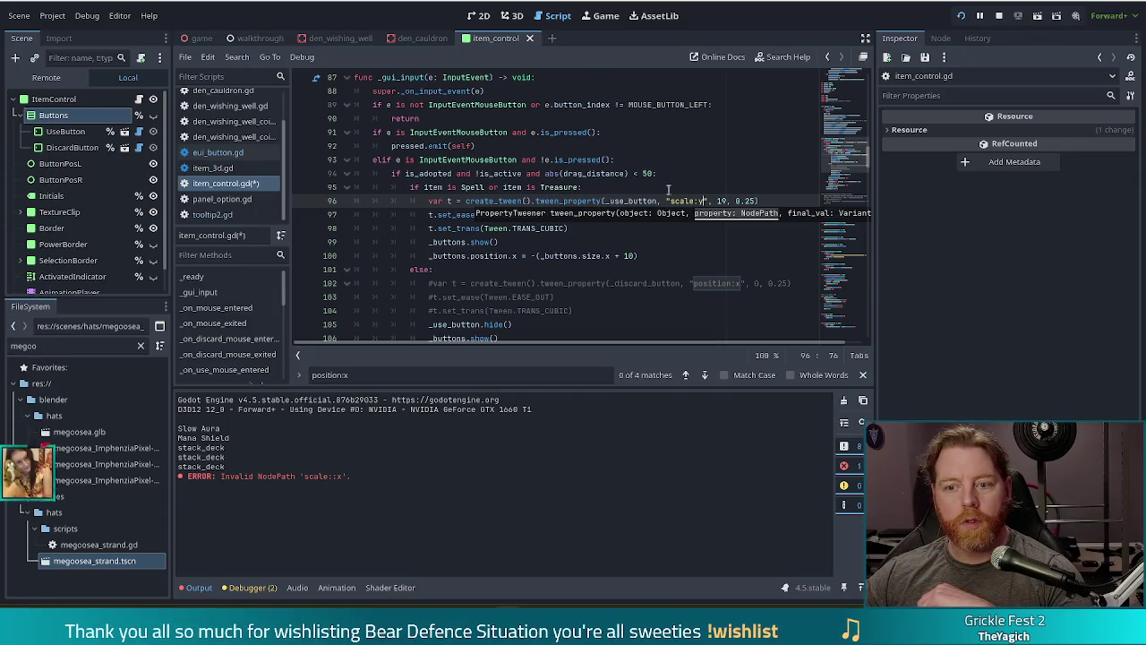
left_click(513, 201)
Retarget the tween from _use_button to _buttons and change its end value 19 to 1.0
double_click(646, 201)
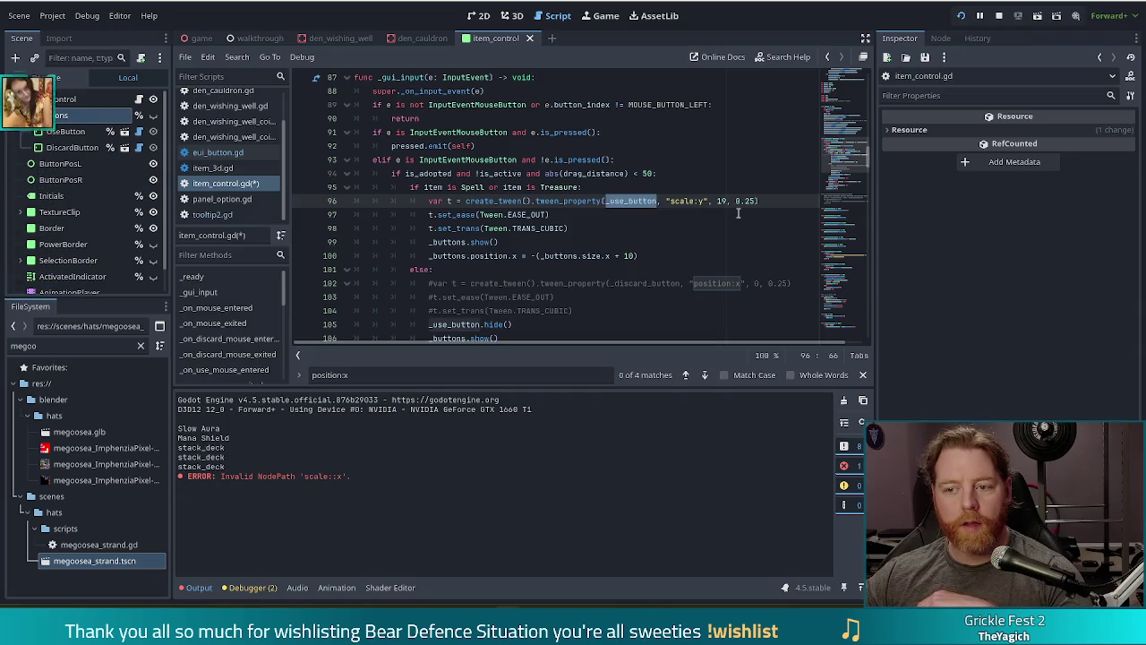
type("_buttons")
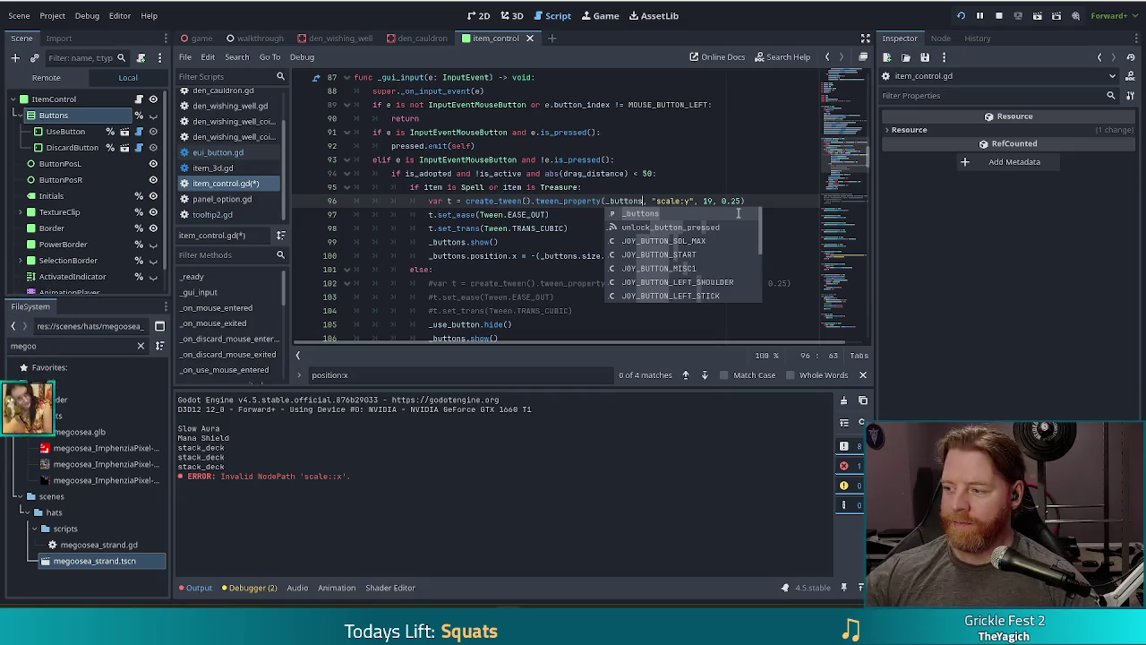
left_click(585, 201)
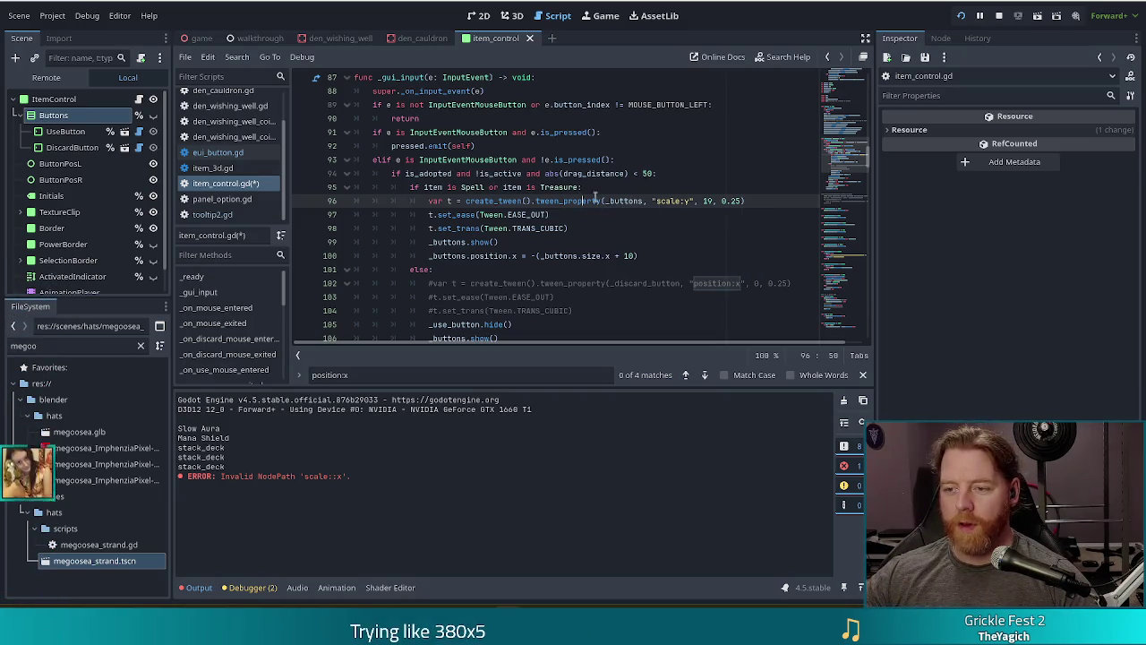
key("BackSpace")
key("BackSpace")
type("1.0")
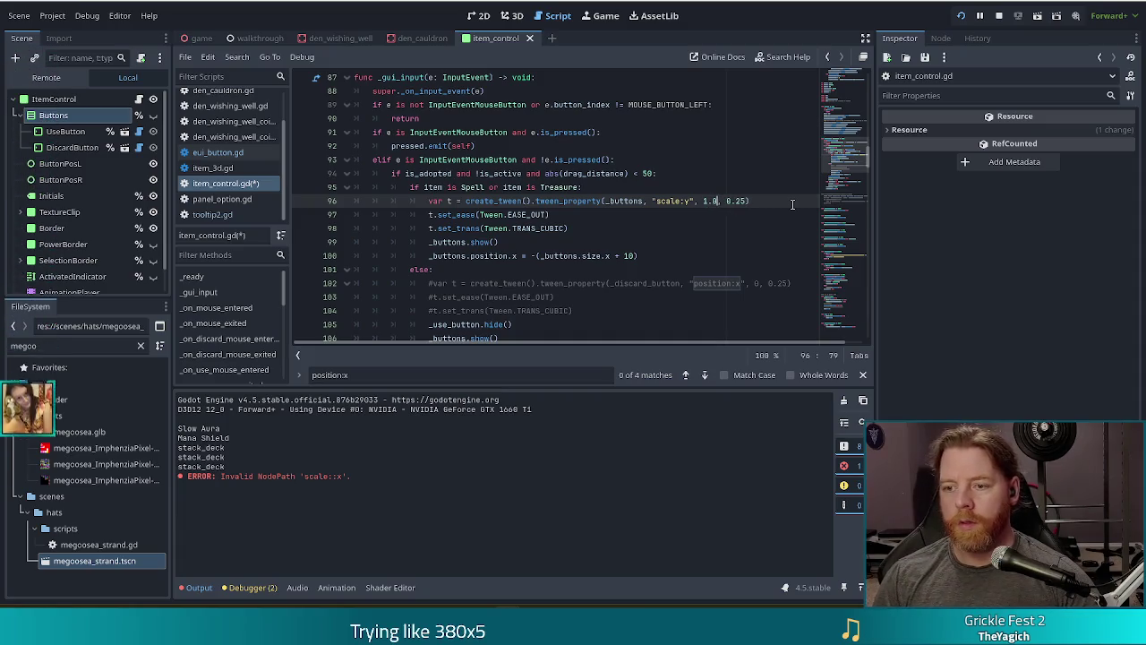
key("Up")
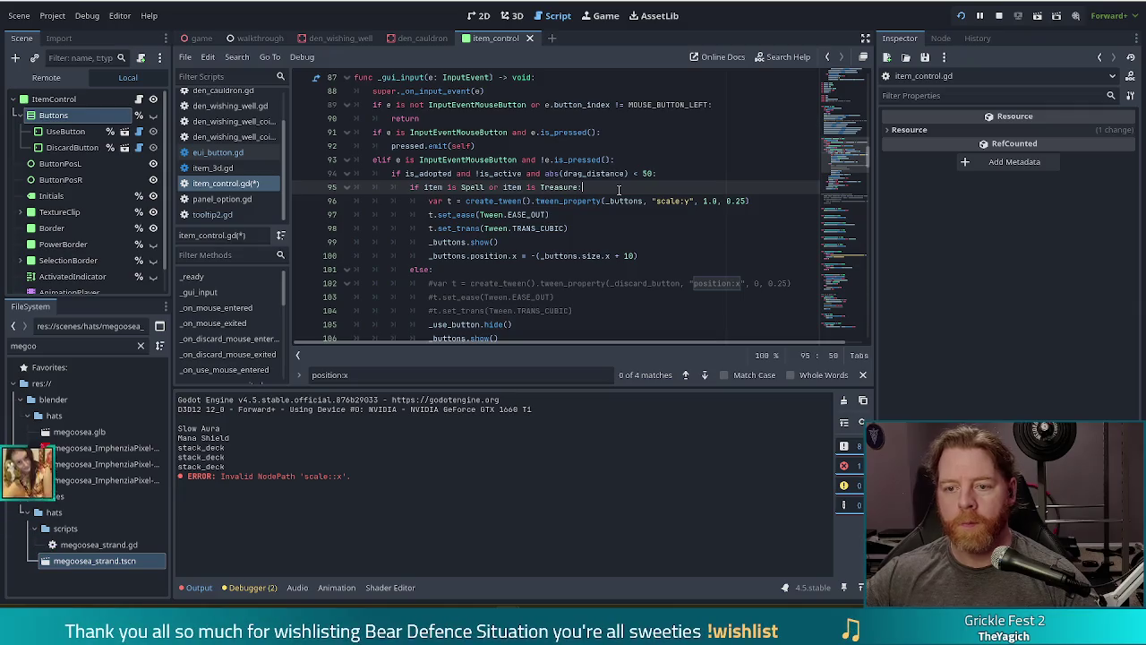
Insert _buttons scale.y = 0 before the scale:y tween and save item_control.gd
key("Return")
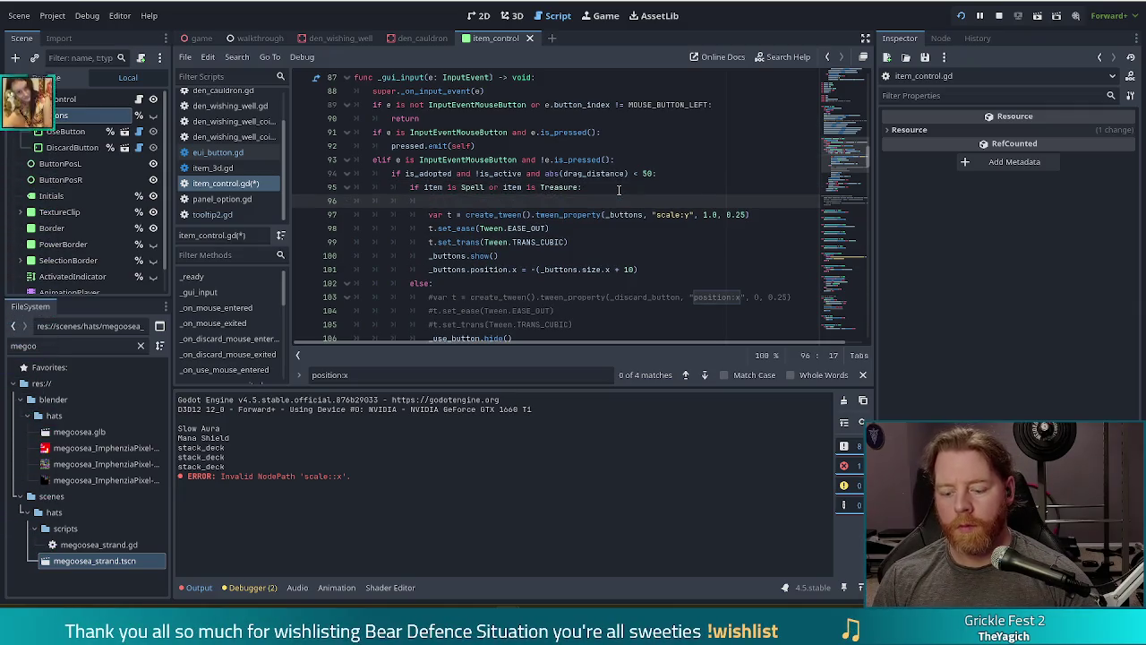
type("_buttons.scale.y")
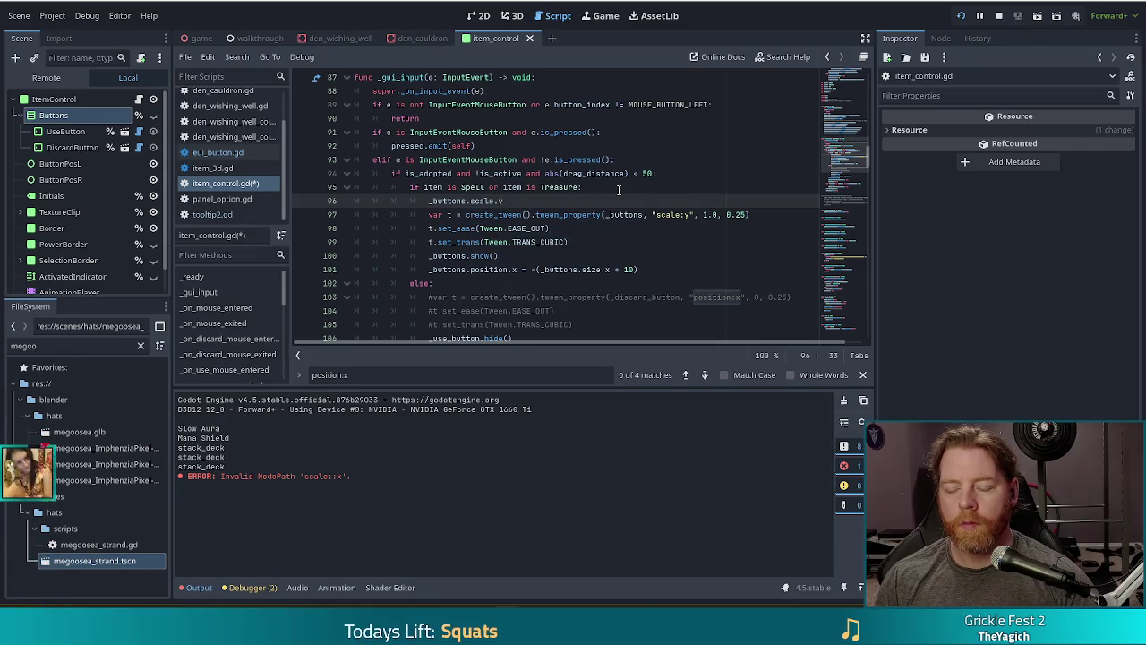
type(" = 0")
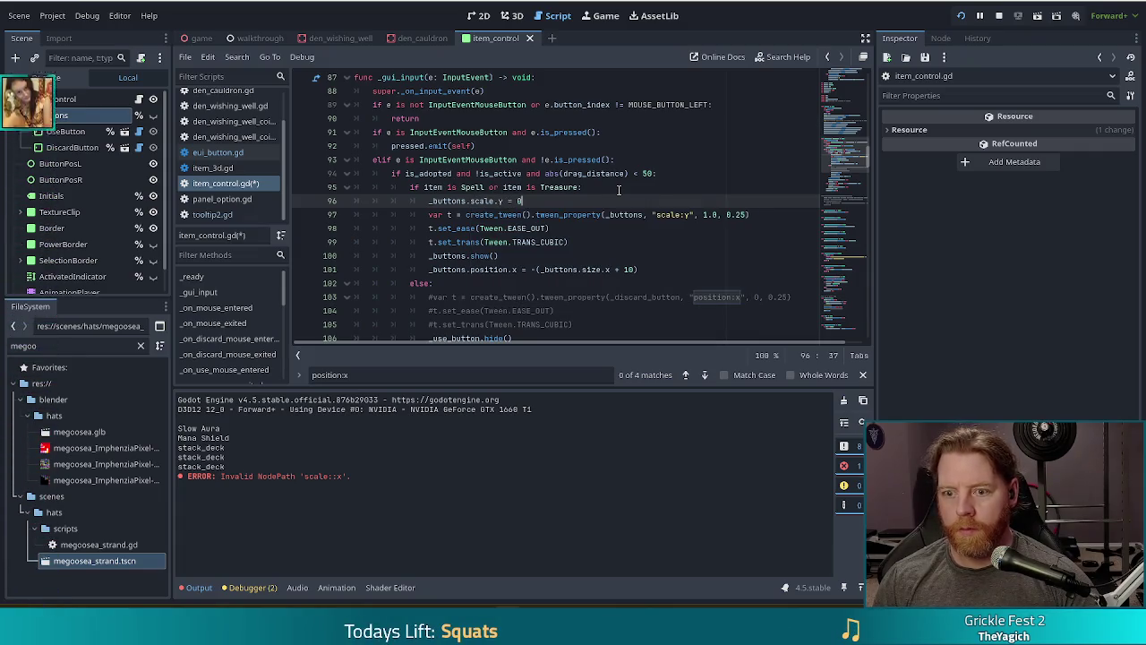
key("ctrl+s")
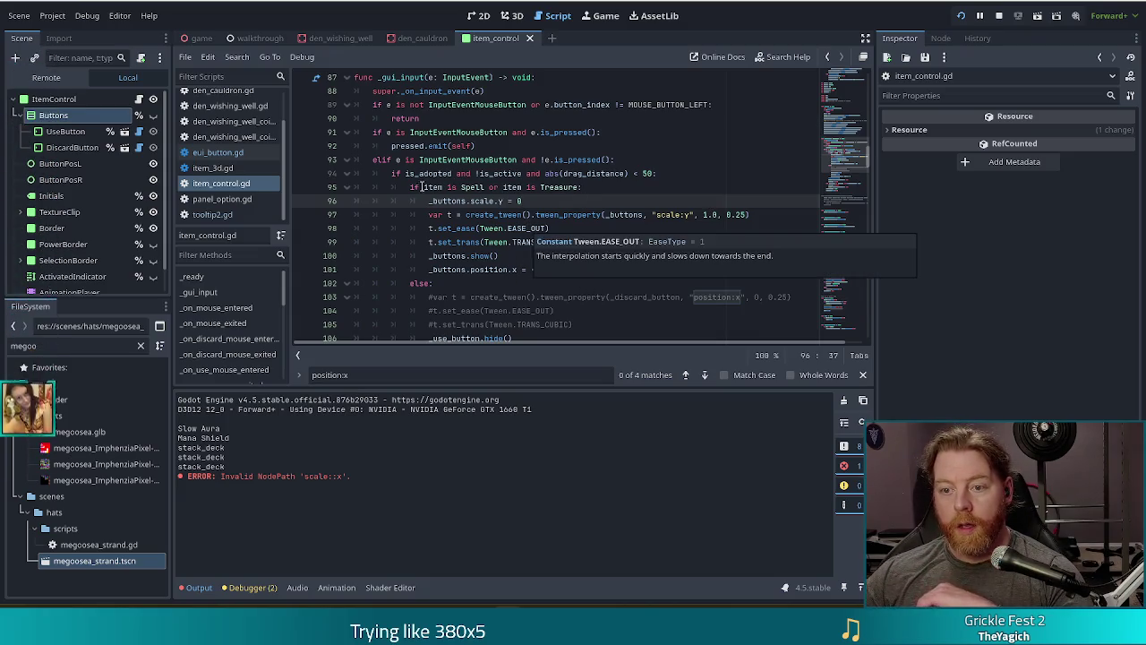
mouse_move(509, 214)
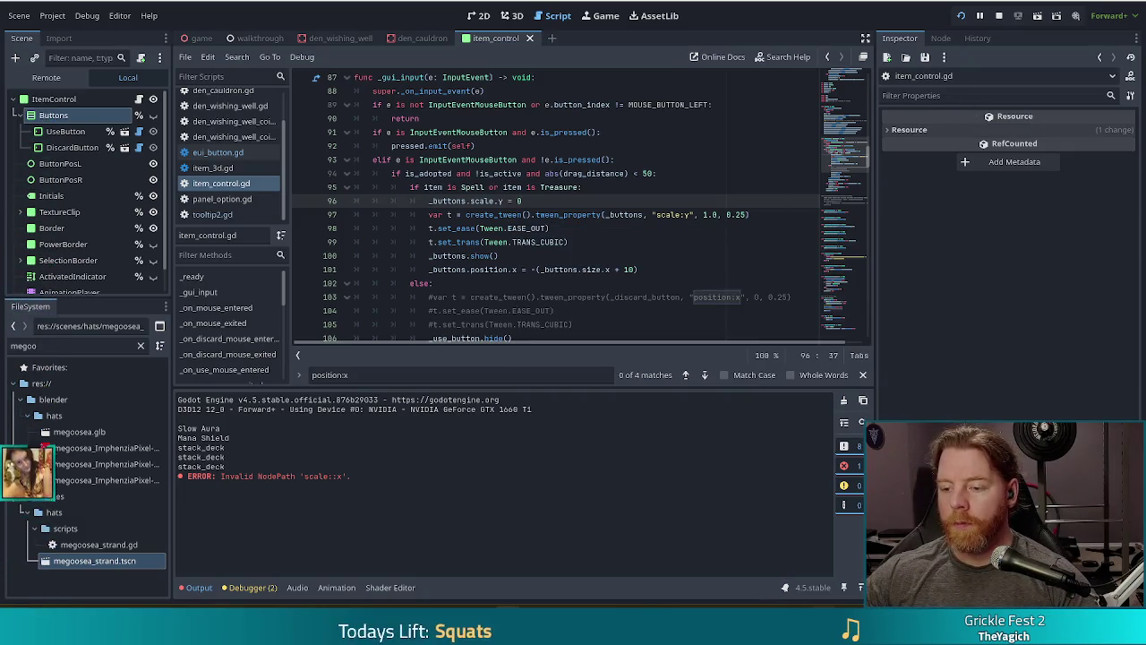
key("alt+Tab")
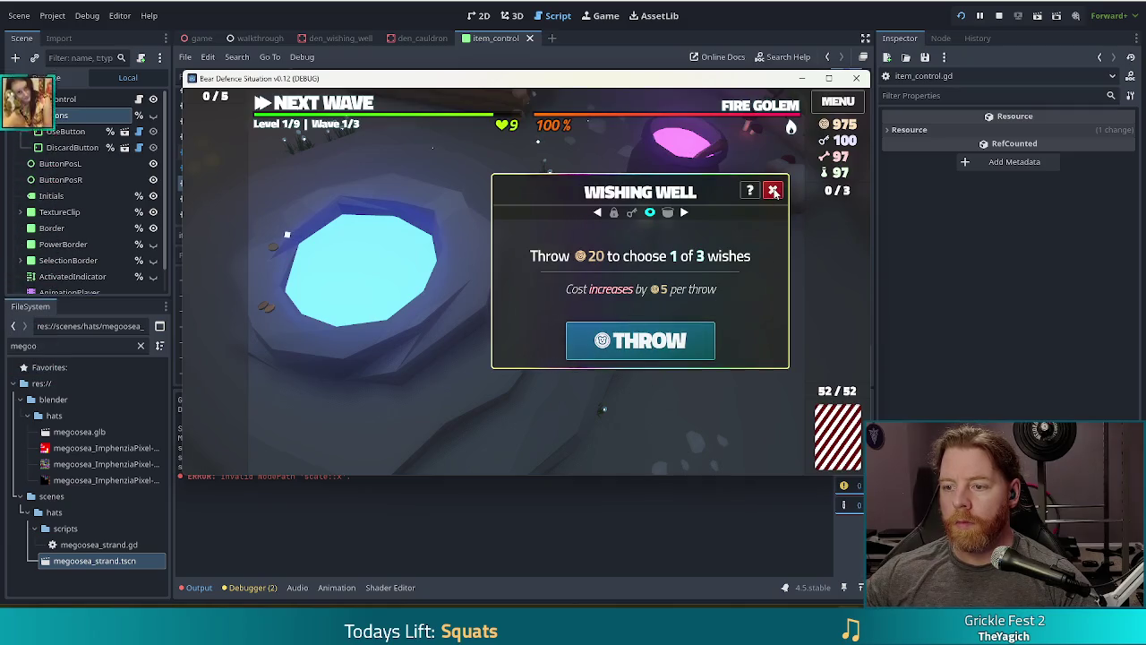
Close the Wishing Well, then bottle the Ruby spell in the Cauldron
left_click(775, 192)
left_click(752, 242)
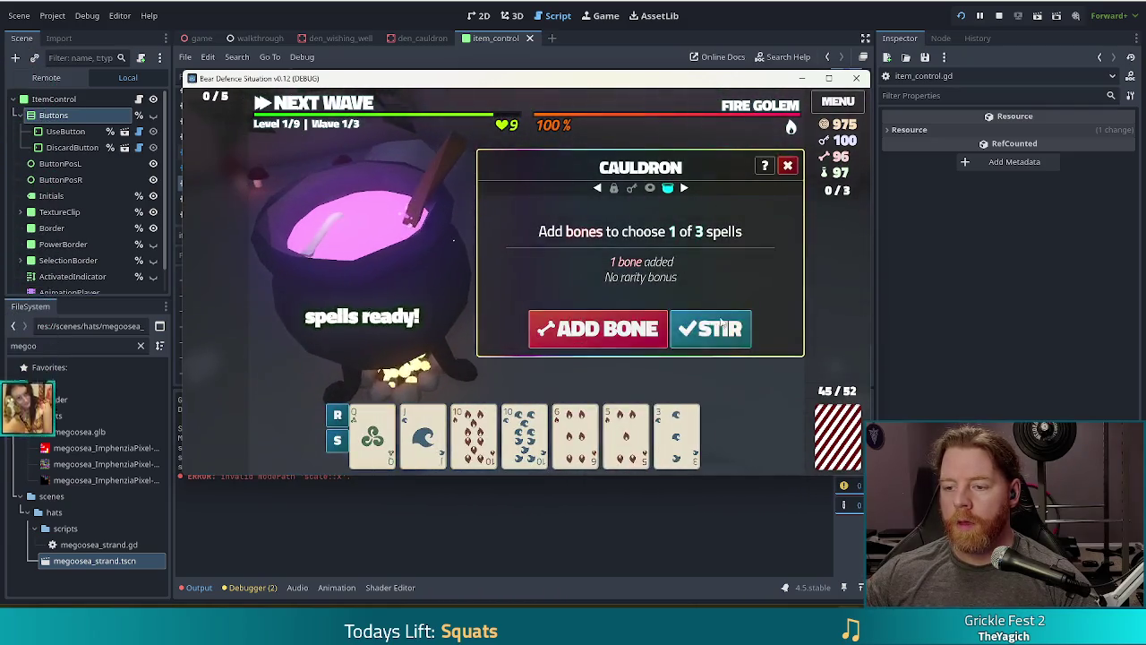
left_click(637, 333)
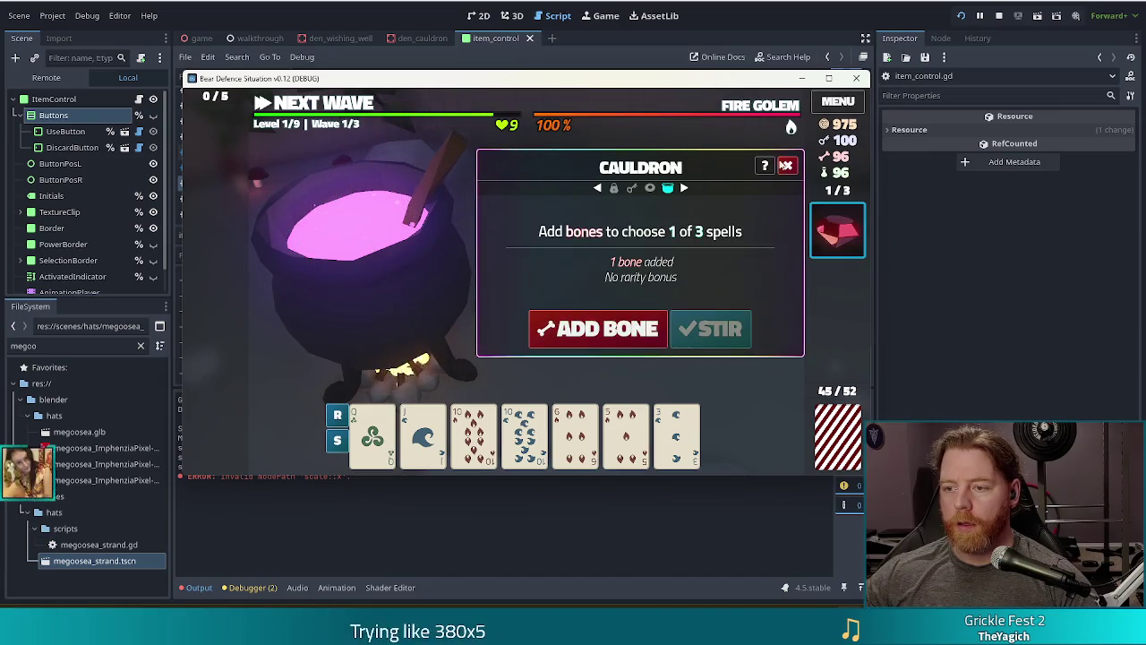
left_click(787, 166)
Select the ruby potion to check its USE and X buttons, then stop the game
left_click(837, 231)
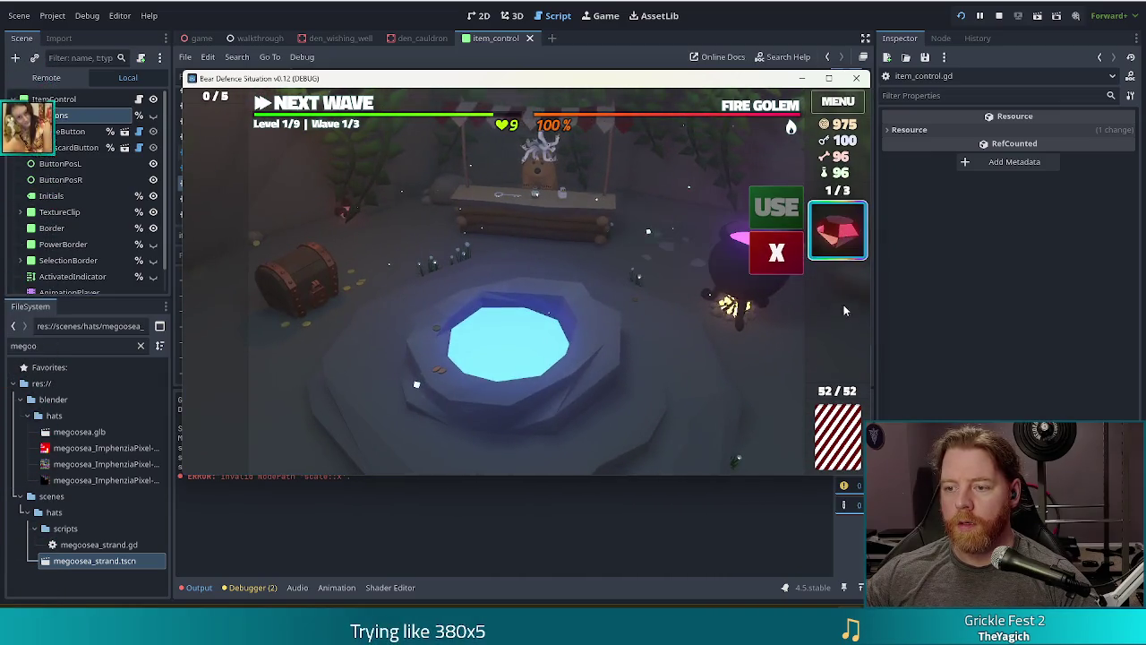
mouse_move(853, 255)
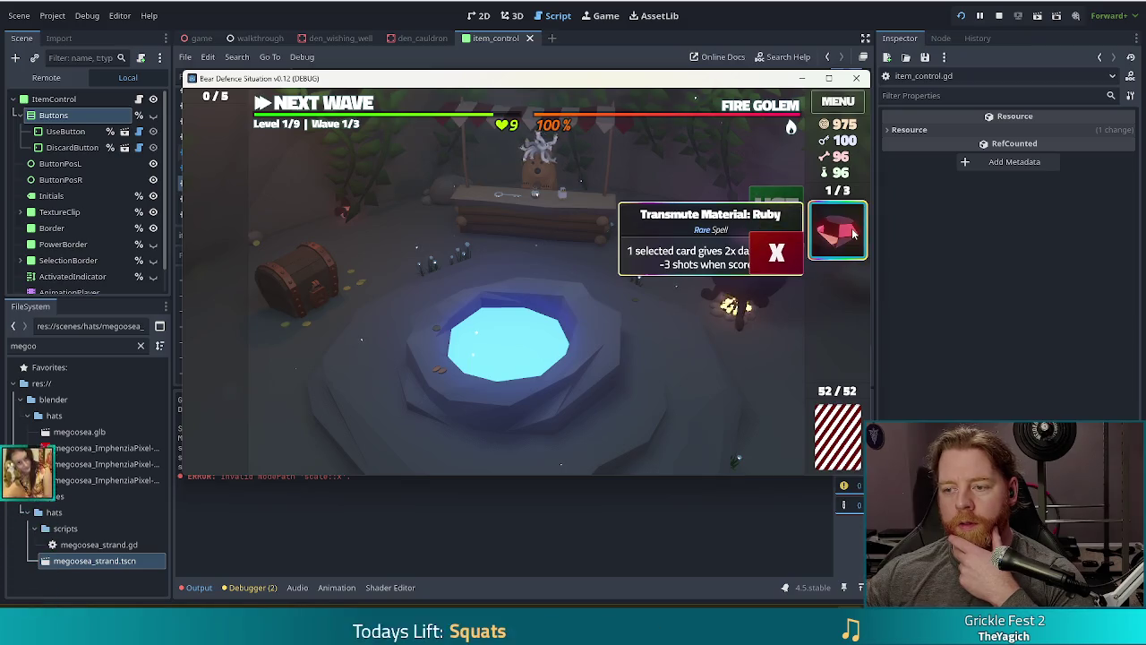
left_click(839, 240)
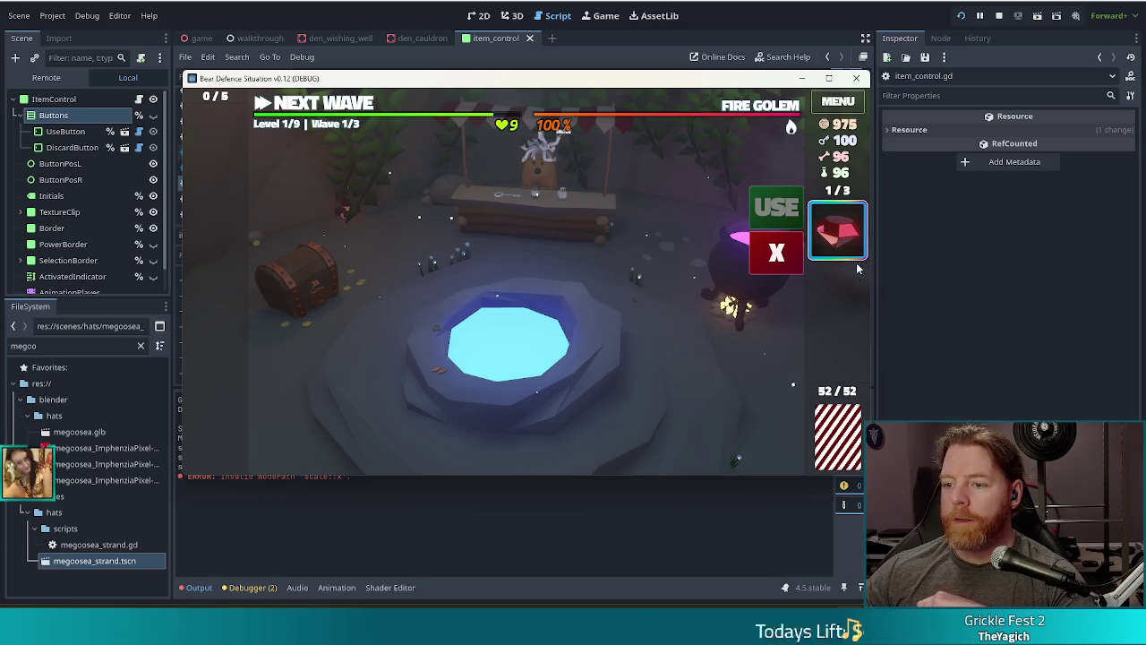
mouse_move(844, 250)
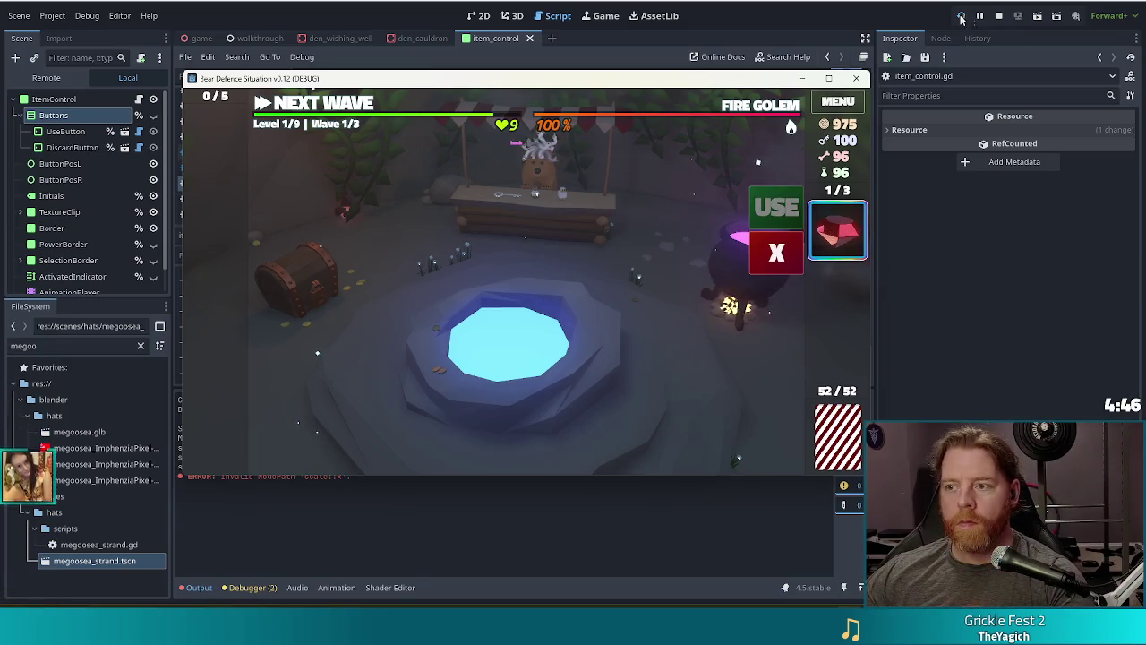
left_click(998, 15)
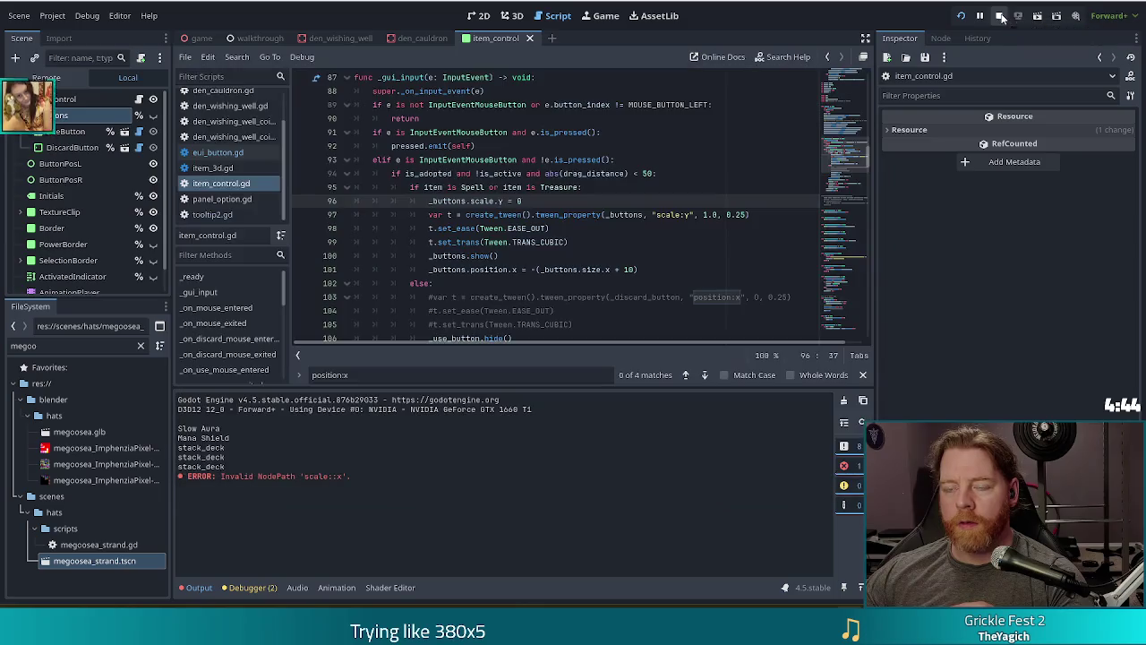
In the 2D view, reveal the Buttons container, toggle UseButton's visibility, then select Buttons
left_click(480, 15)
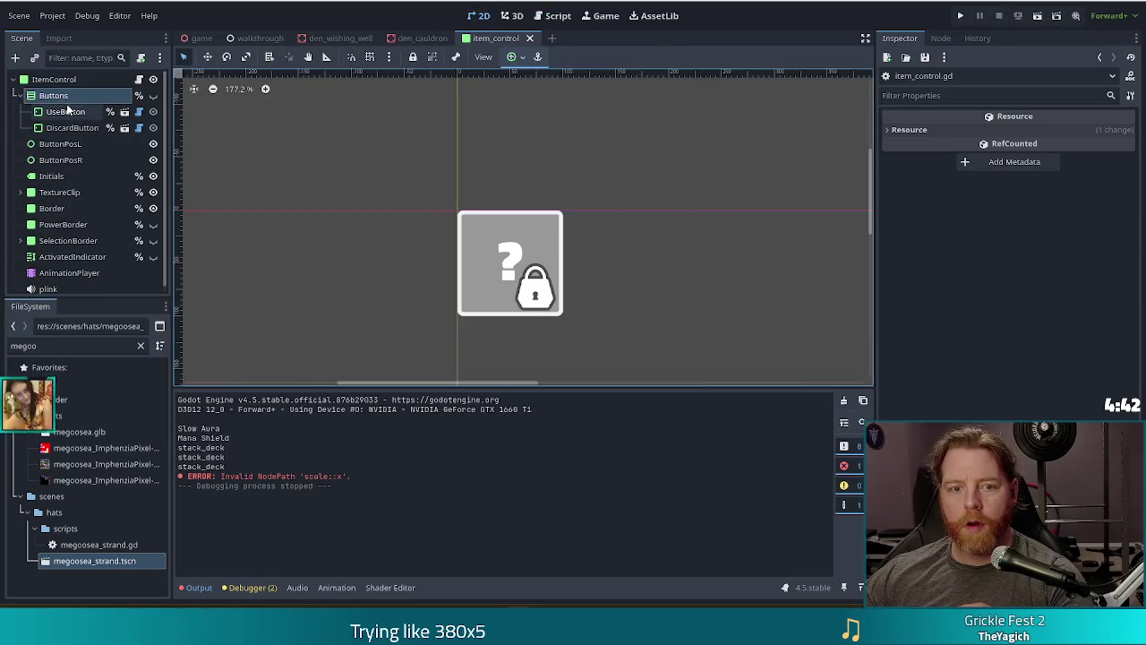
left_click(153, 96)
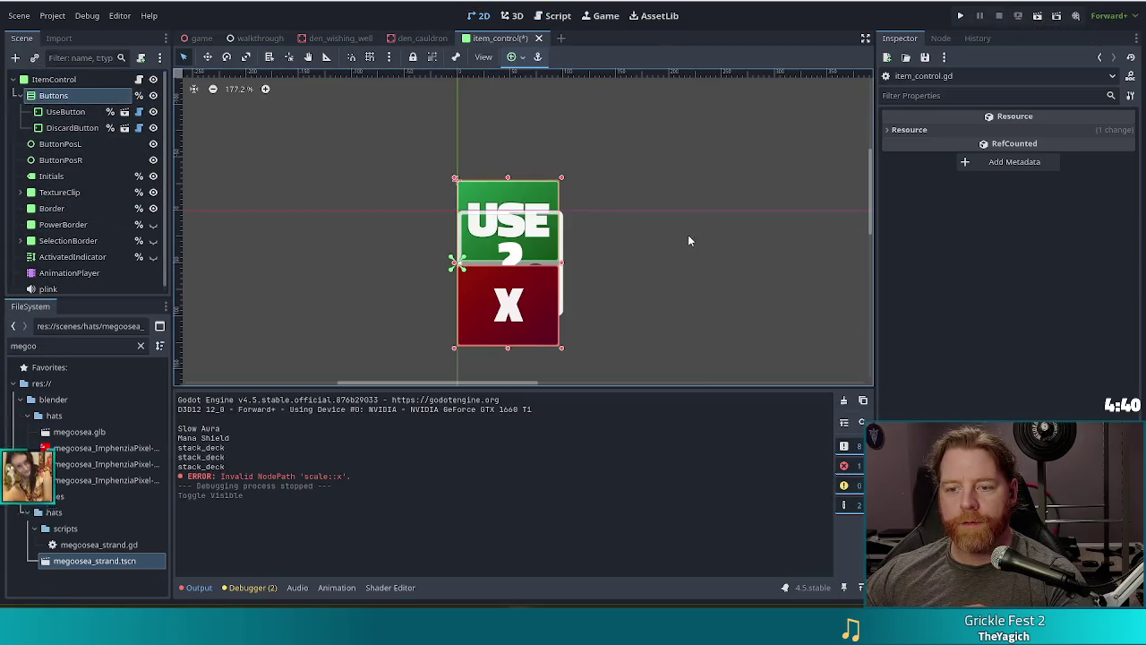
left_click(153, 112)
left_click(153, 112)
left_click(155, 112)
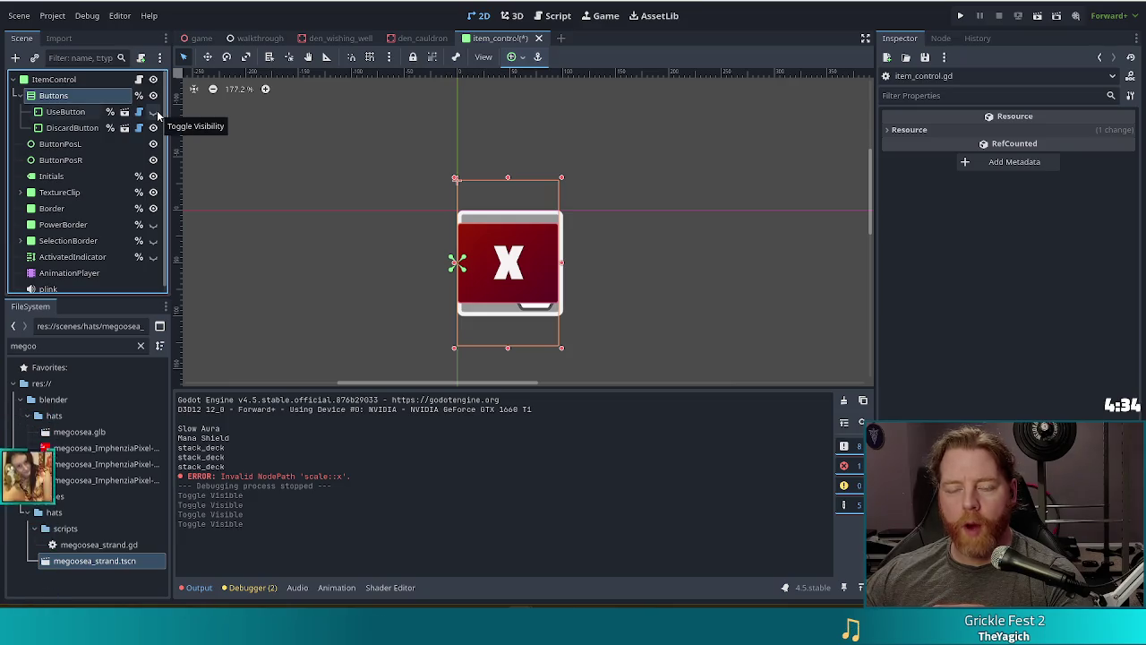
left_click(155, 113)
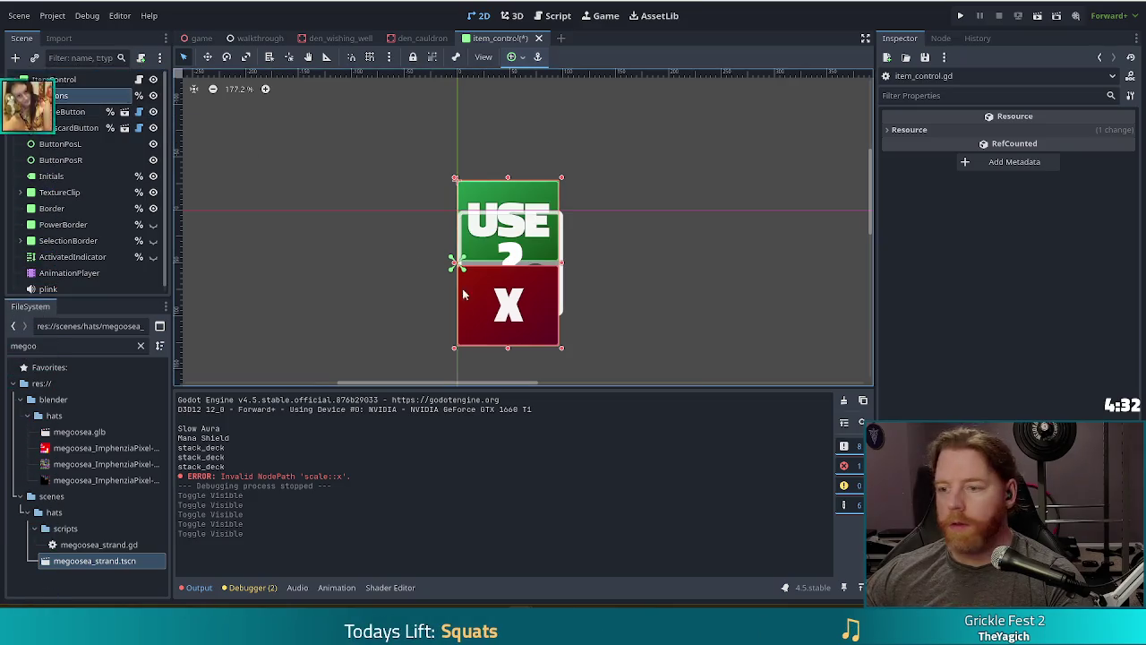
left_click(88, 98)
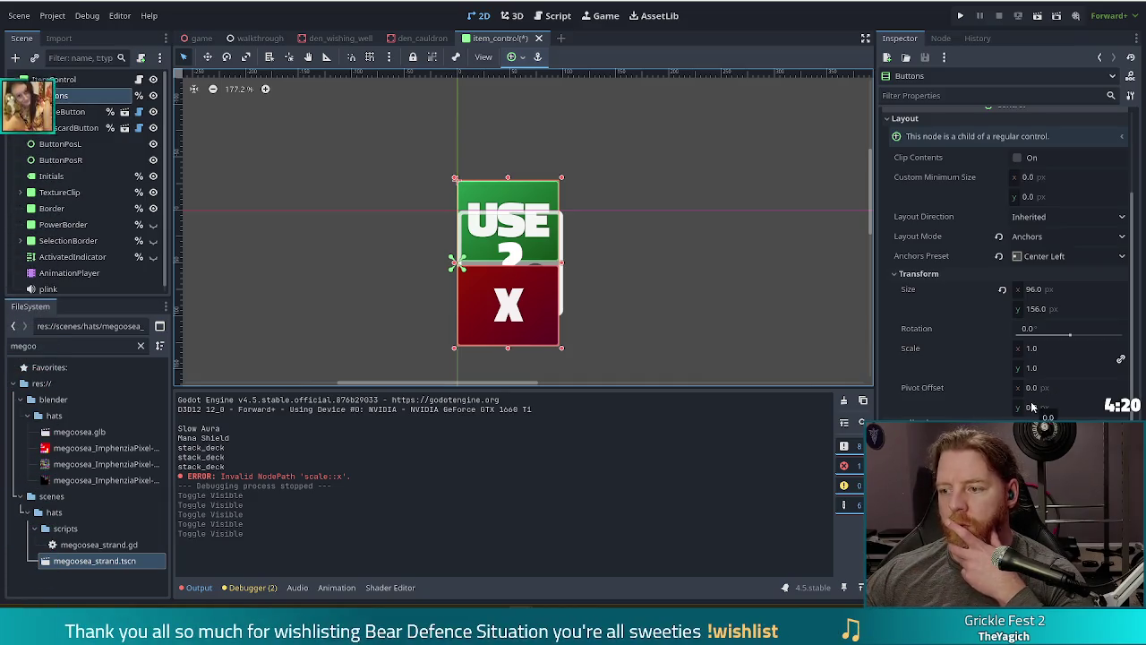
Set the Buttons node's pivot offset to 0, 78 (entered as 156/2) and save the scene
left_click(1039, 388)
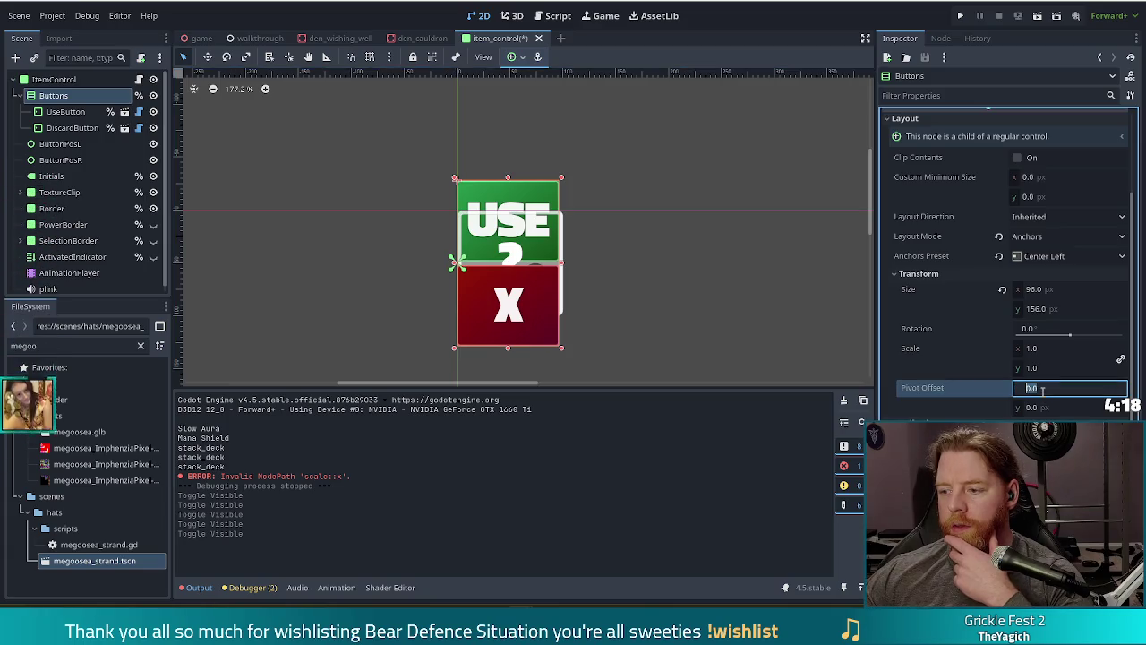
left_click(1052, 407)
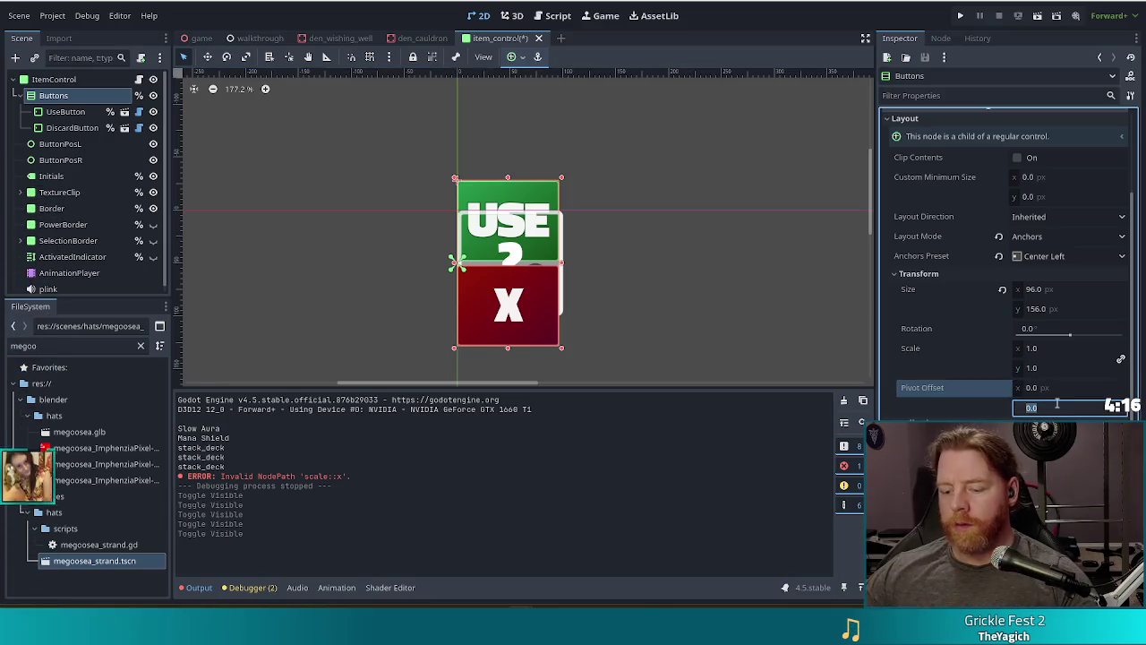
type("156/2")
key("Return")
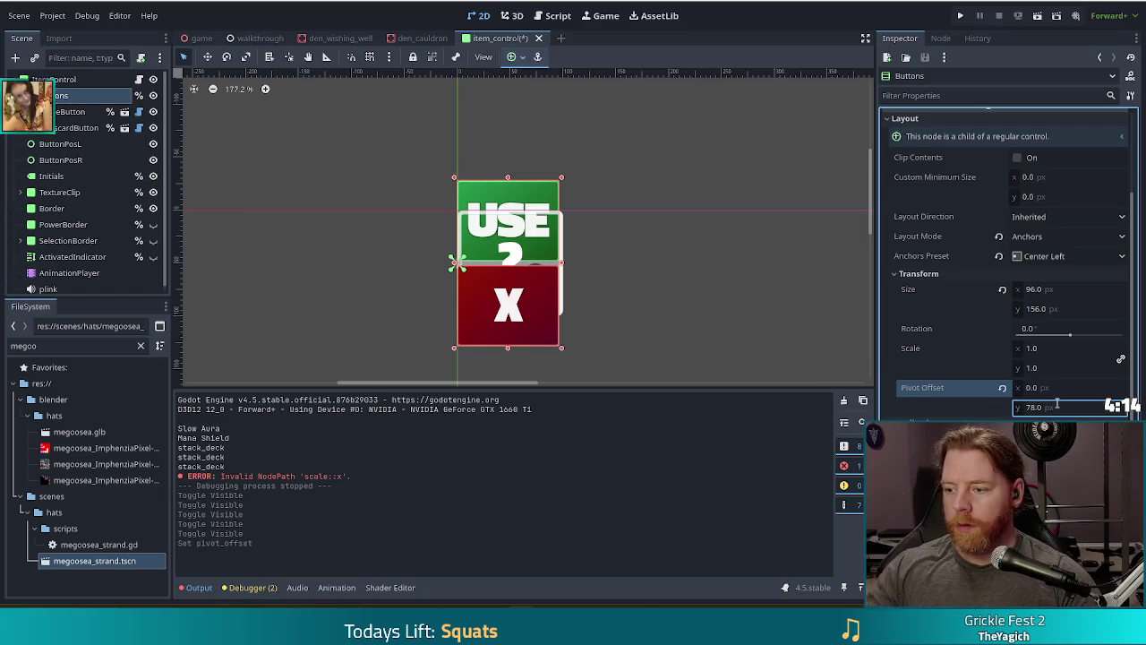
key("ctrl+s")
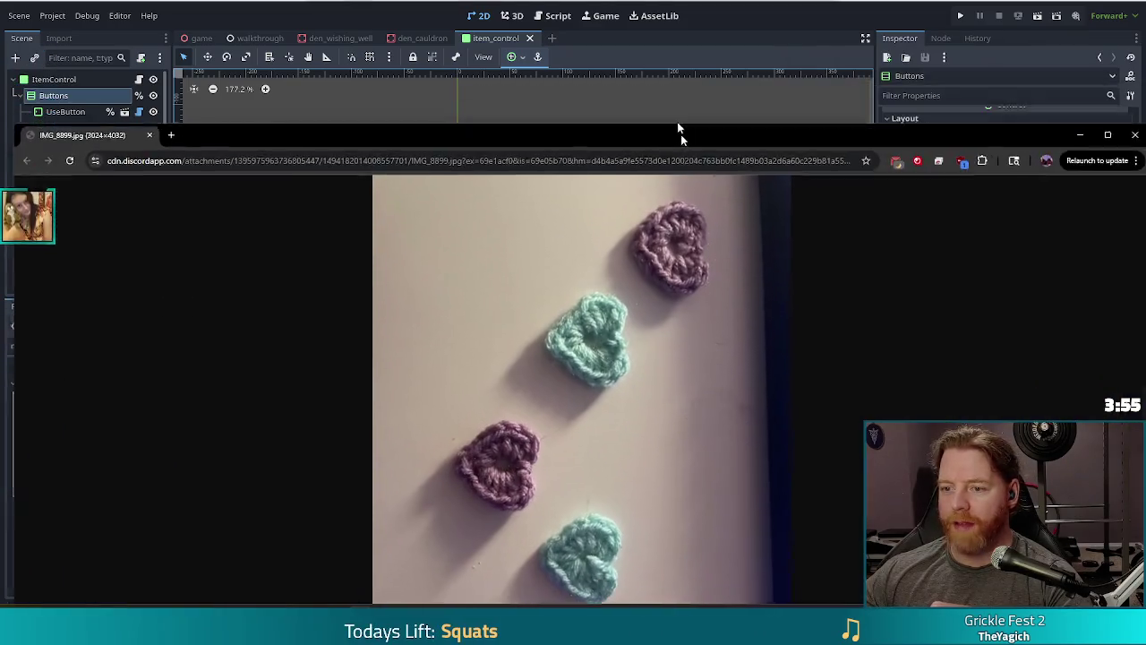
double_click(681, 134)
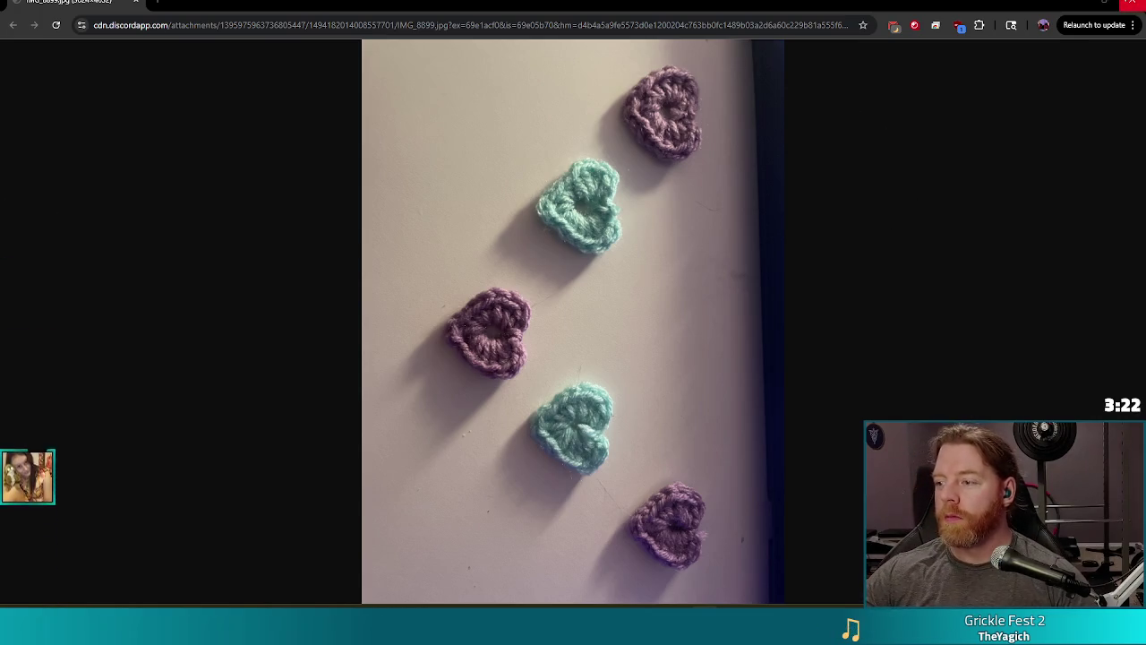
key("alt+Tab")
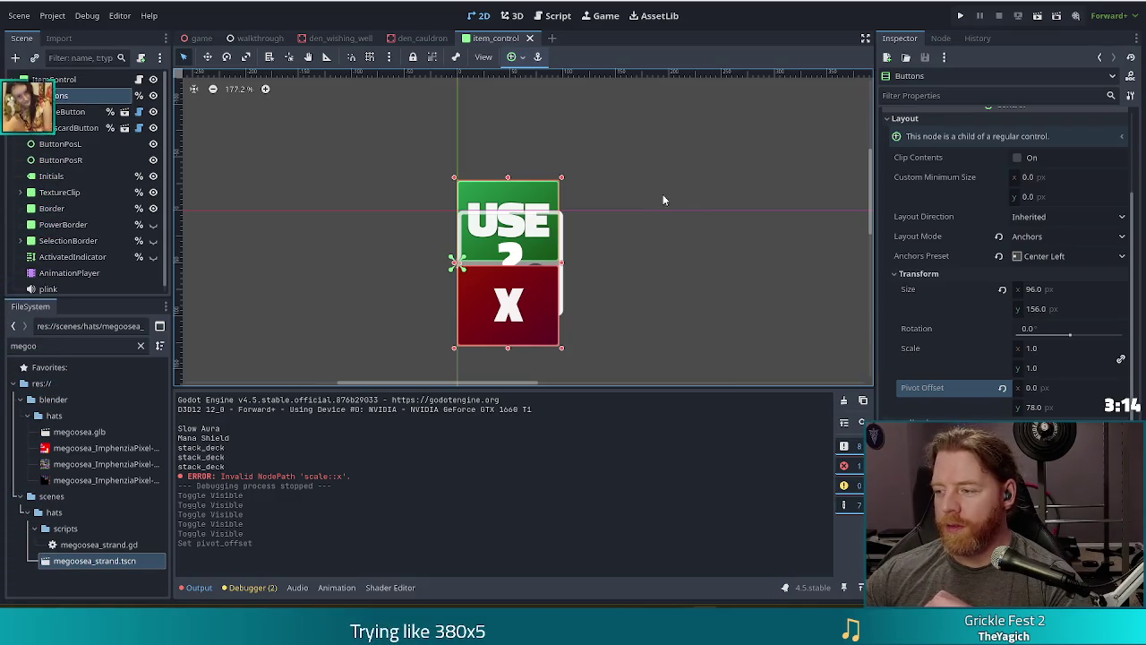
Run the project to test the item buttons from the title menu
left_click(958, 16)
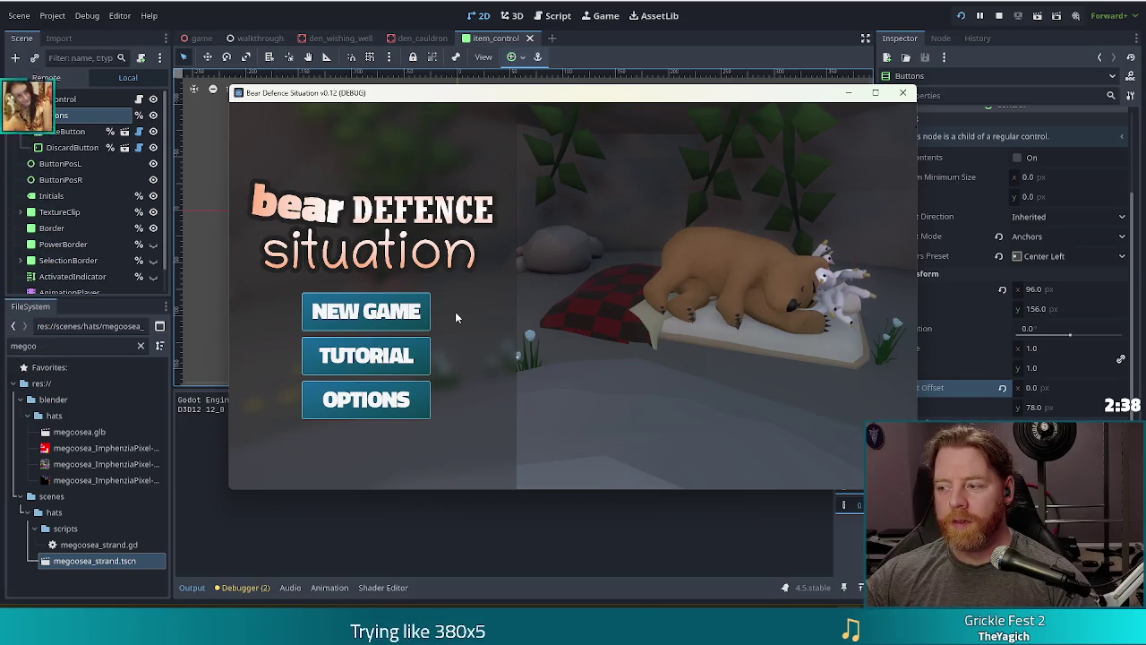
Start a new game, grant resources with test_kit, then add a bone and stir the cauldron
left_click(365, 310)
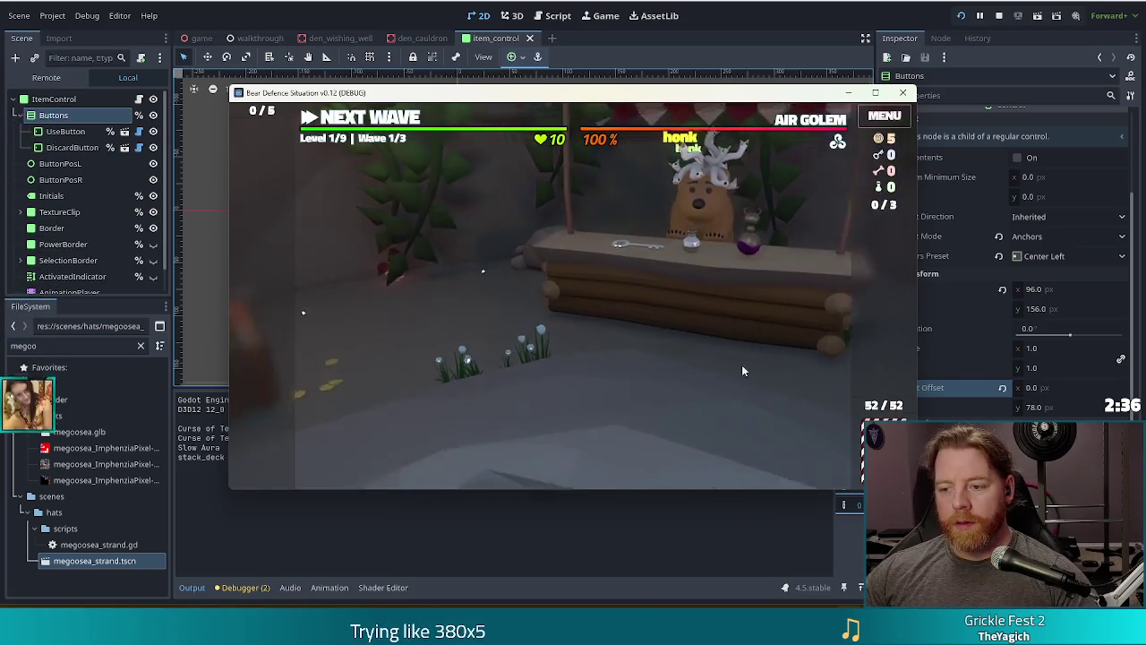
left_click(813, 273)
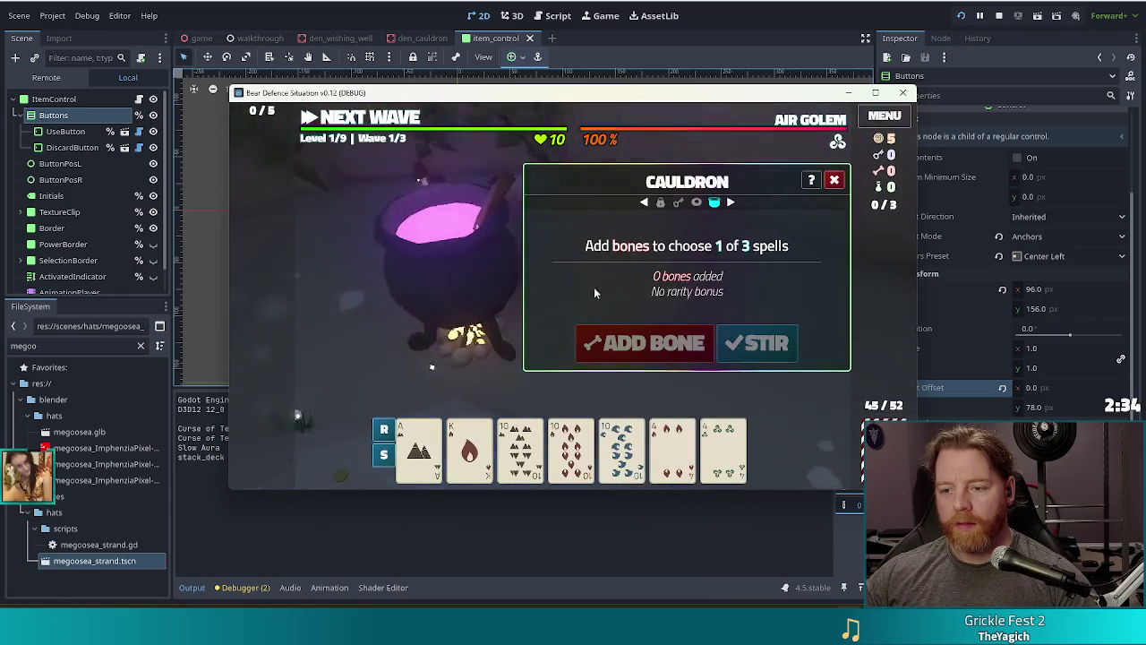
key("grave")
type("test_kit")
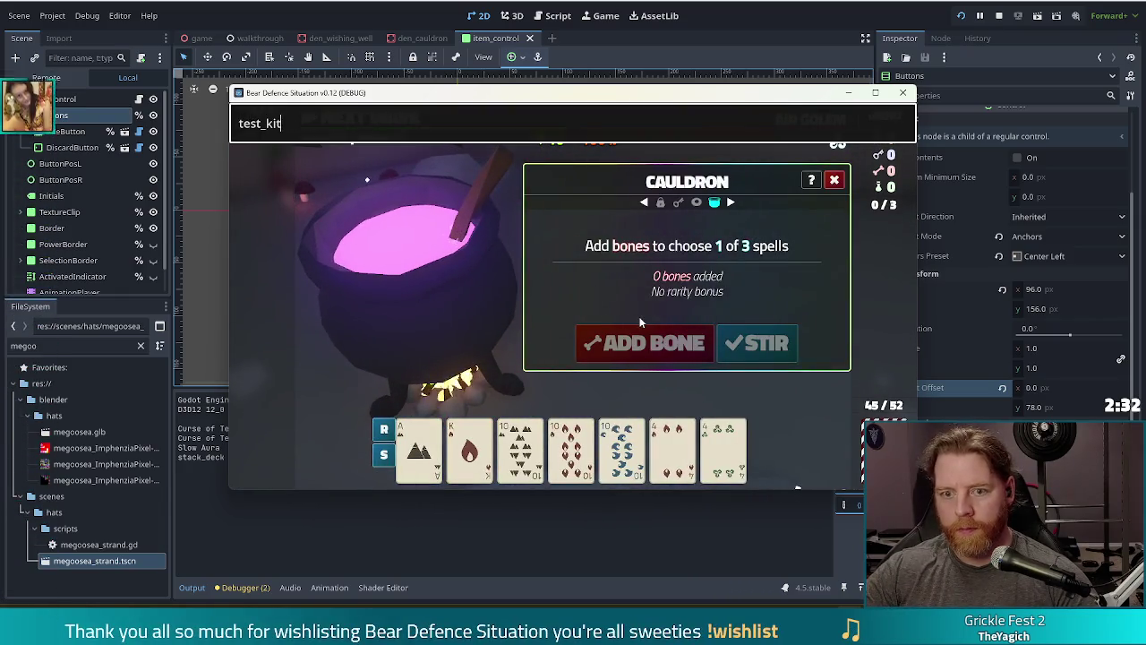
key("Return")
left_click(645, 342)
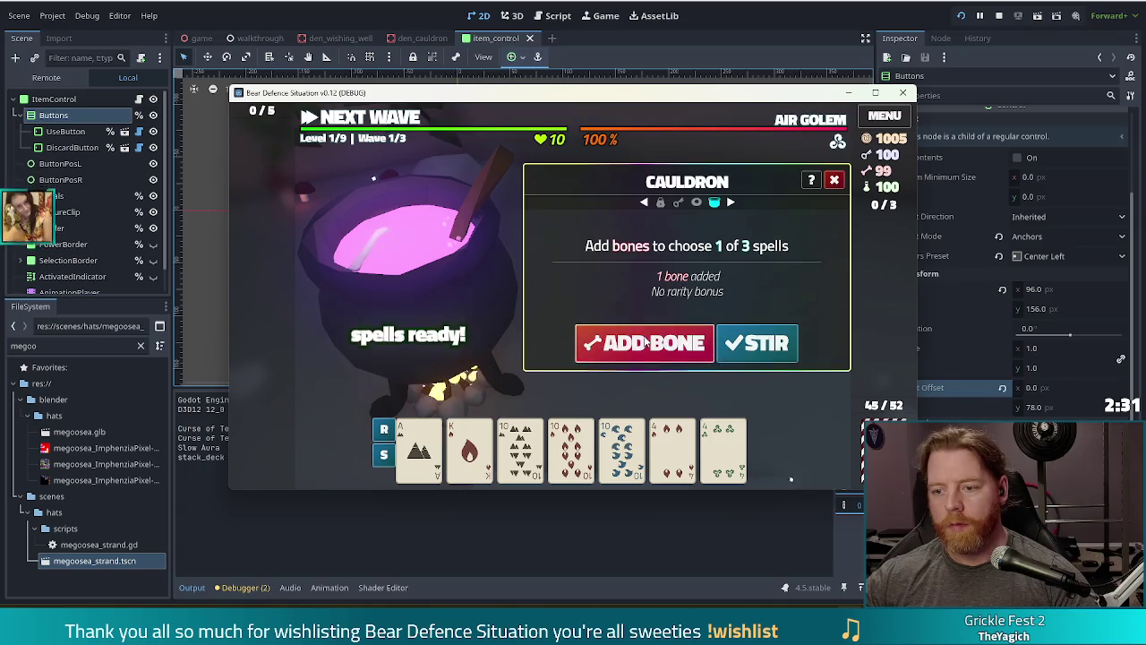
left_click(756, 342)
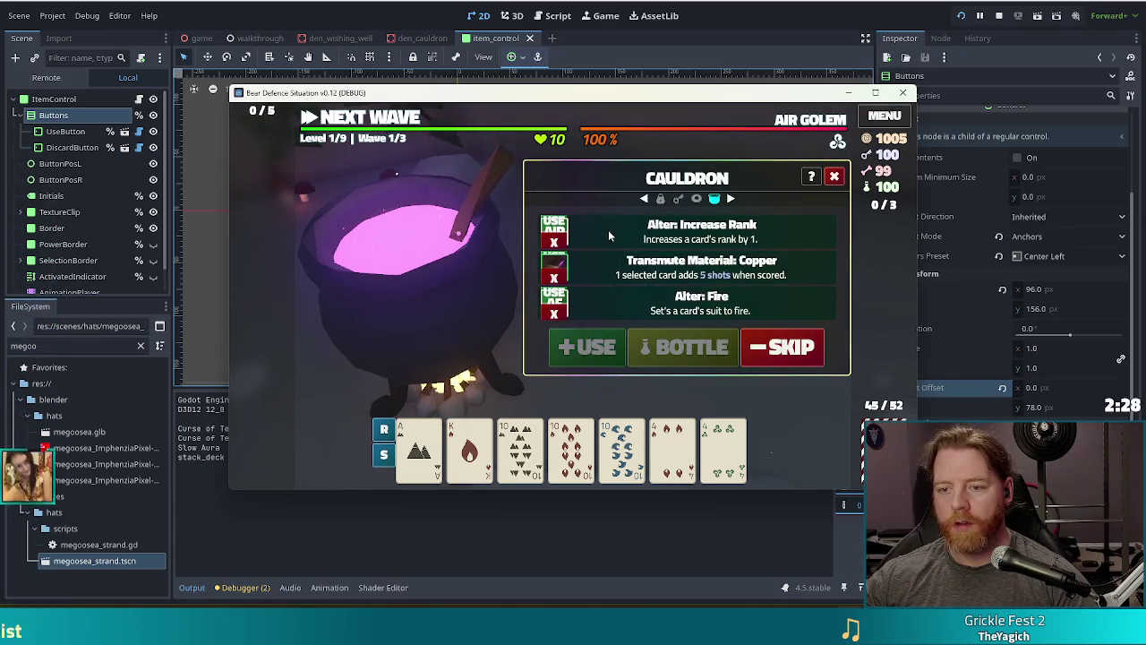
Bottle the Copper spell into a potion and close the Cauldron dialog
left_click(153, 115)
key("alt+Tab")
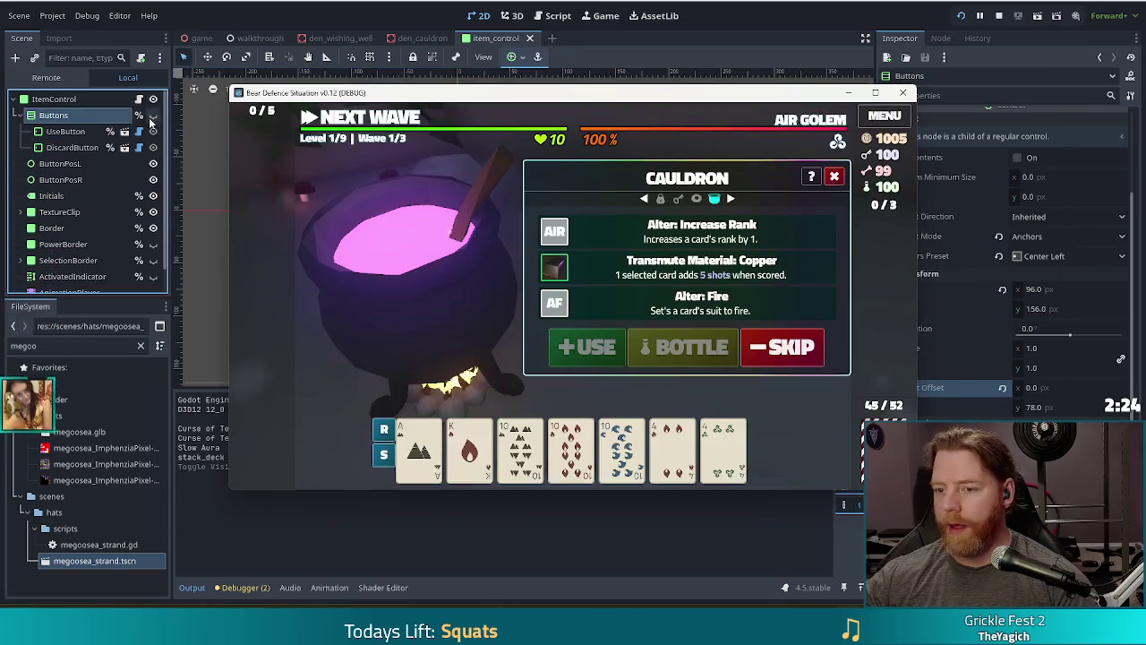
left_click(683, 347)
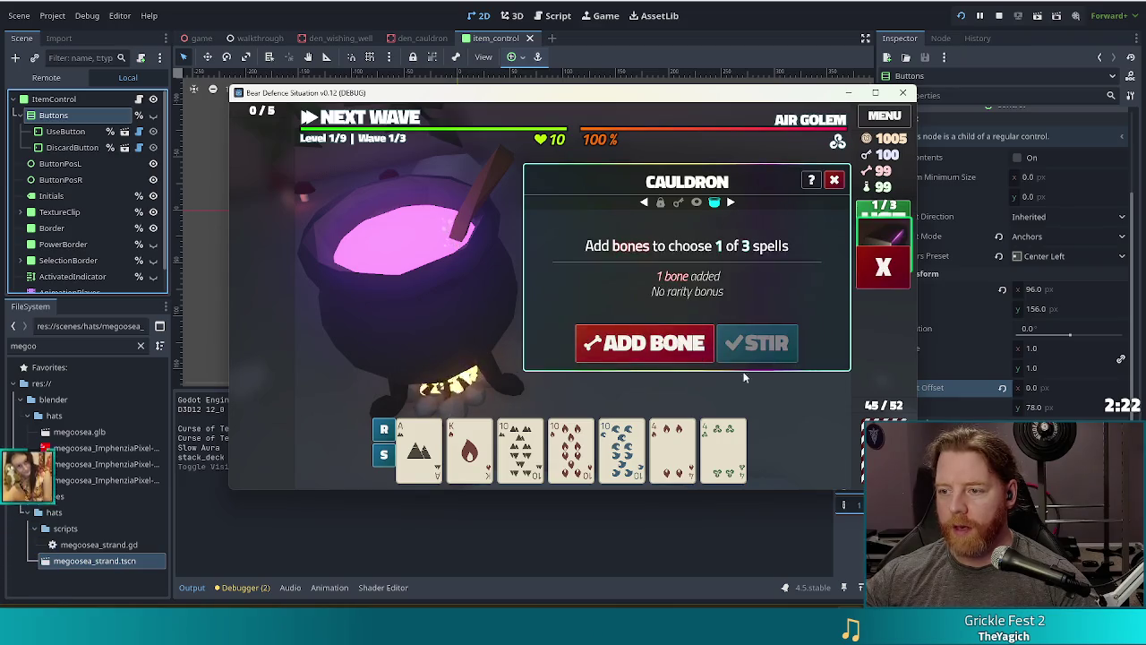
left_click(834, 180)
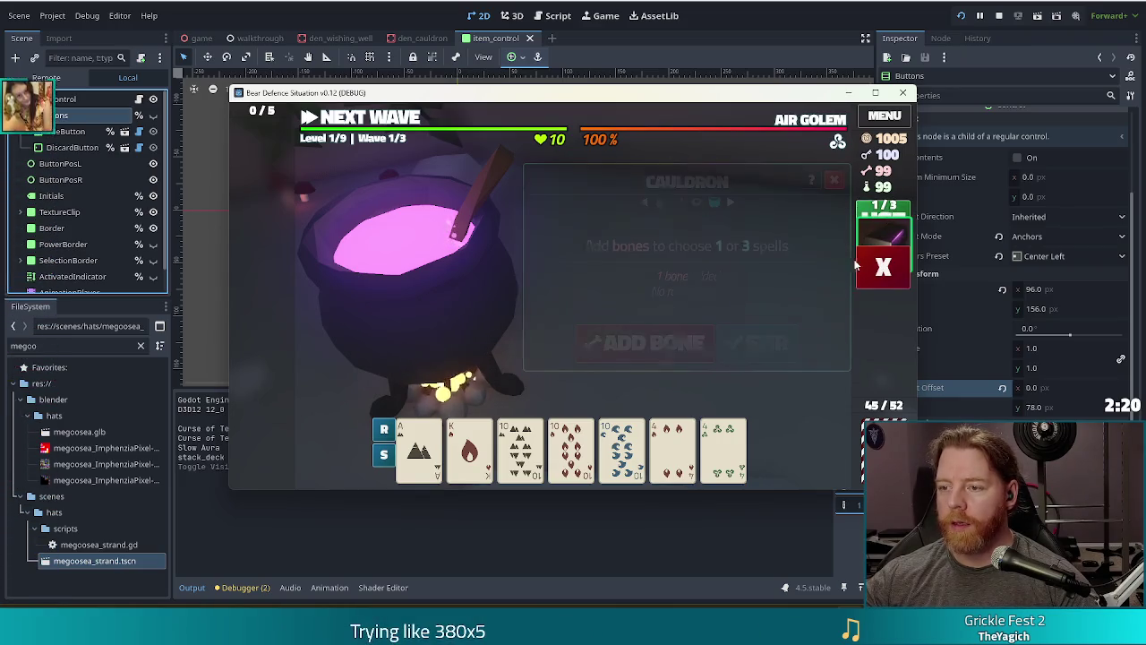
Toggle the copper potion's selection until its USE and X buttons show
left_click(895, 245)
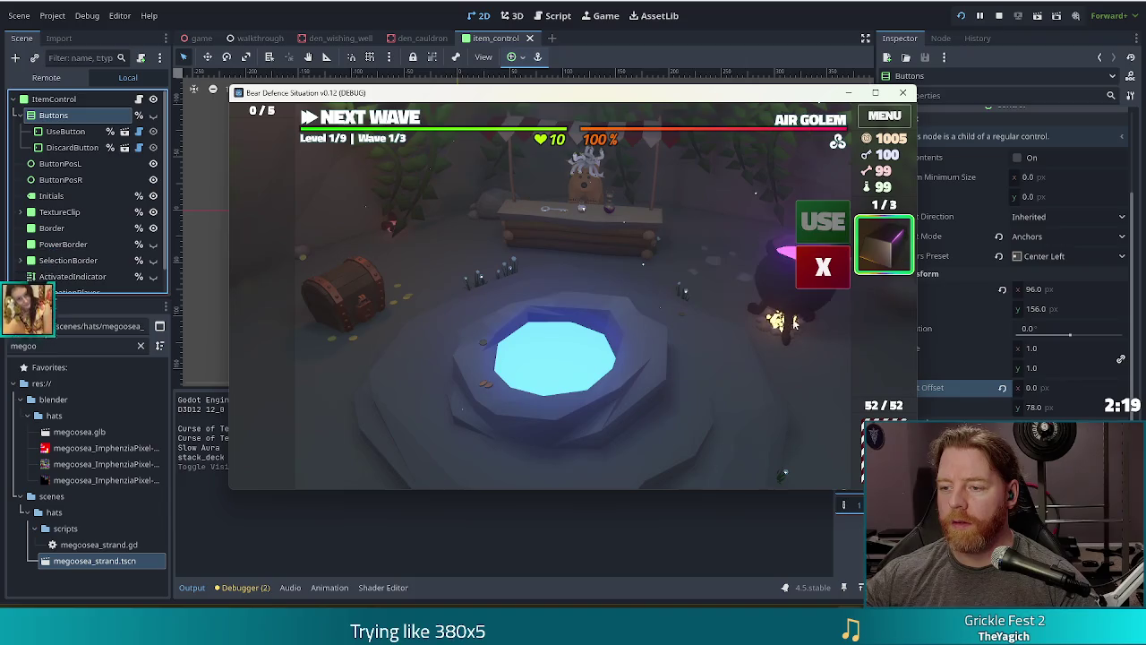
left_click(892, 249)
left_click(895, 247)
left_click(900, 242)
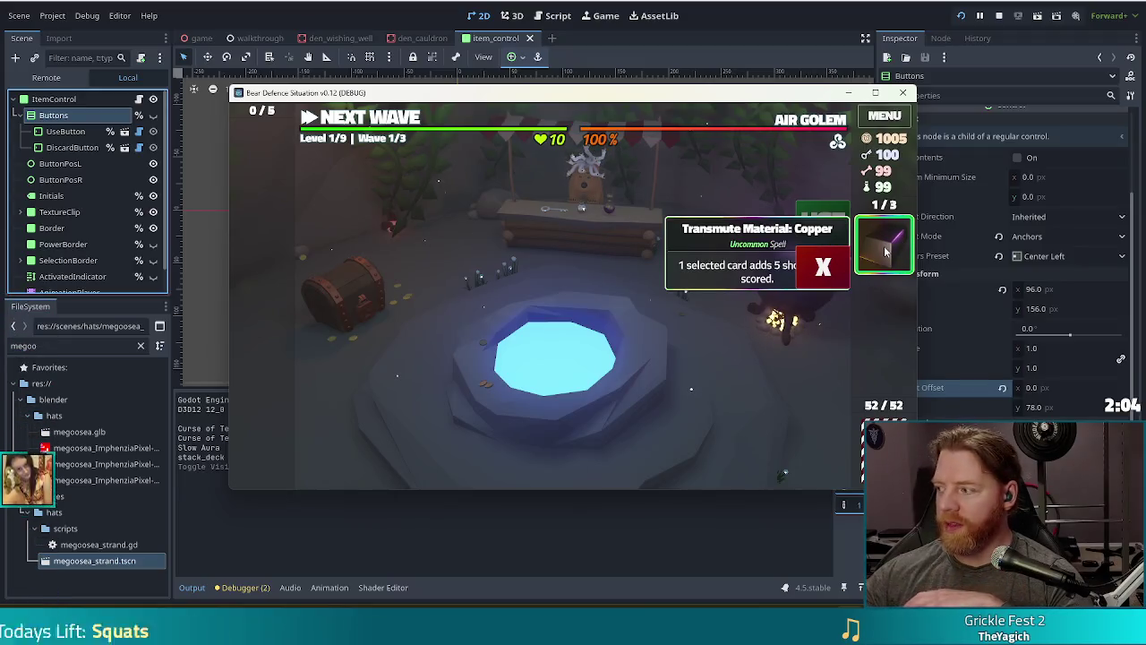
left_click(886, 248)
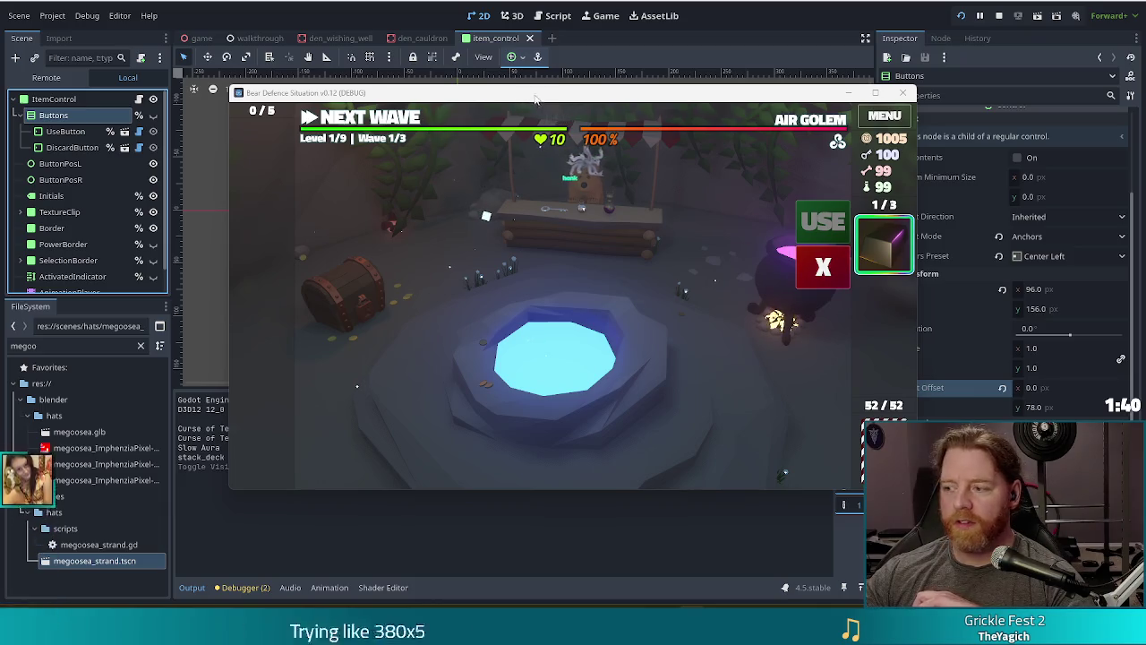
Move the game window aside and bring the editor forward, focusing the Buttons node's properties
left_click_drag(539, 97, 491, 82)
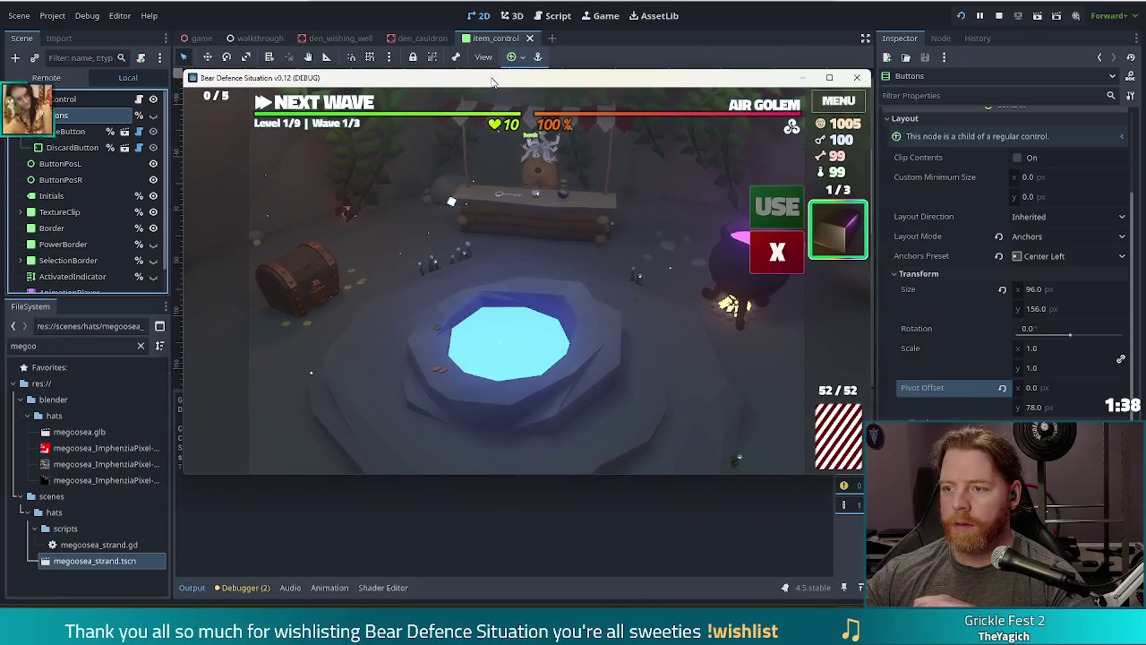
mouse_move(861, 242)
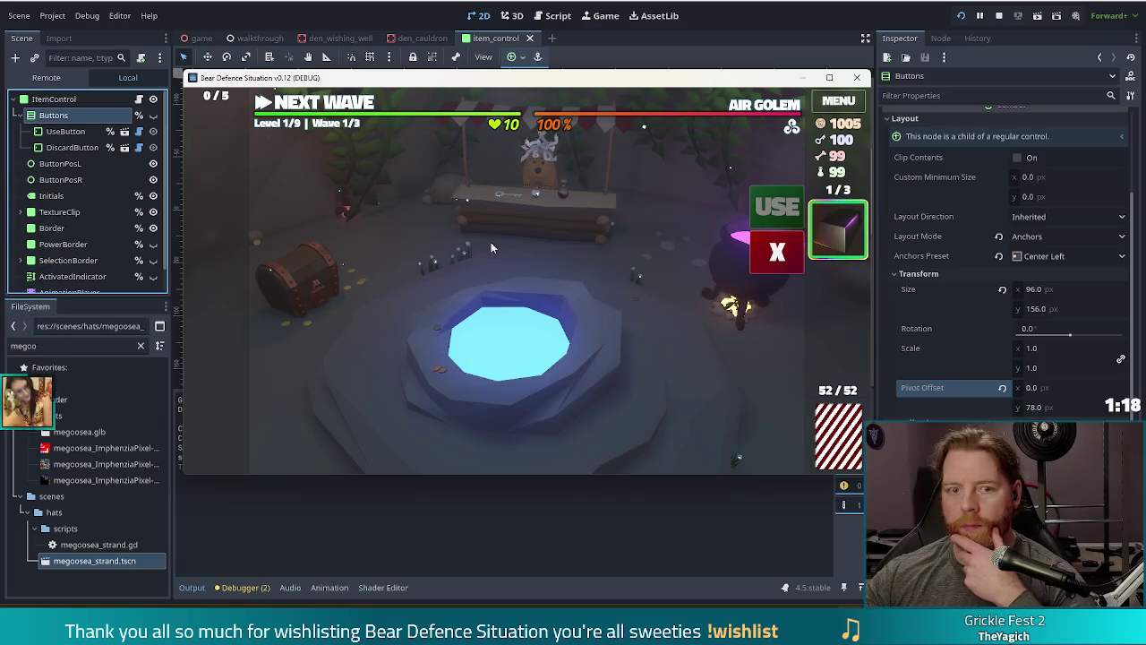
left_click(71, 118)
left_click(895, 385)
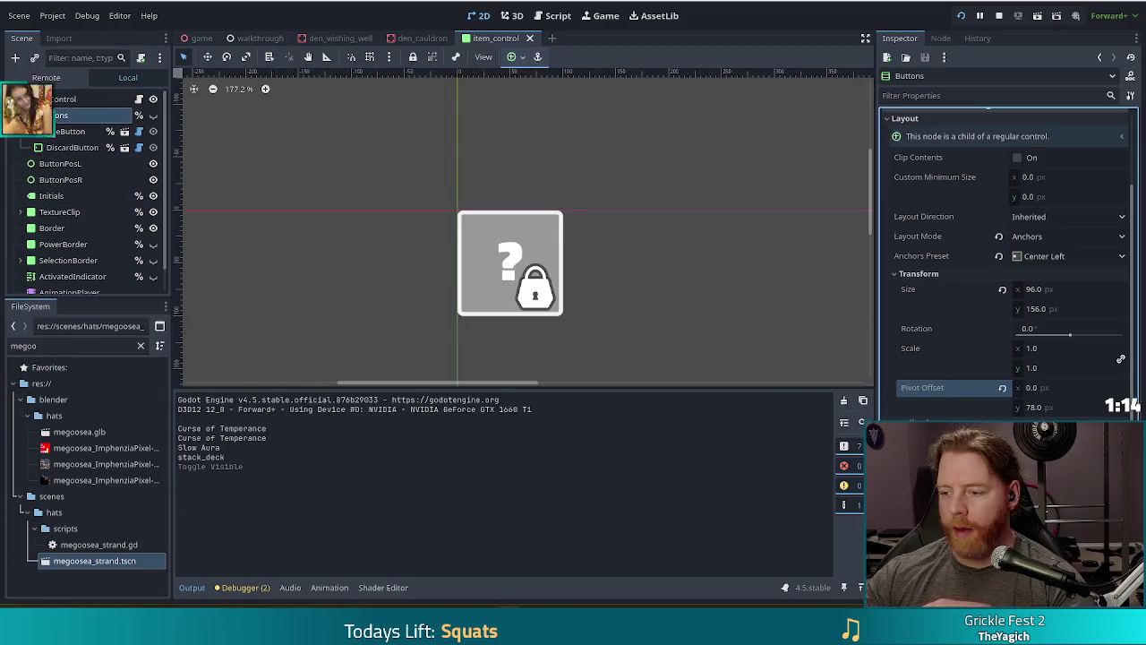
Save the item_control scene, recheck the game, then head back to the item_control script
key("ctrl+s")
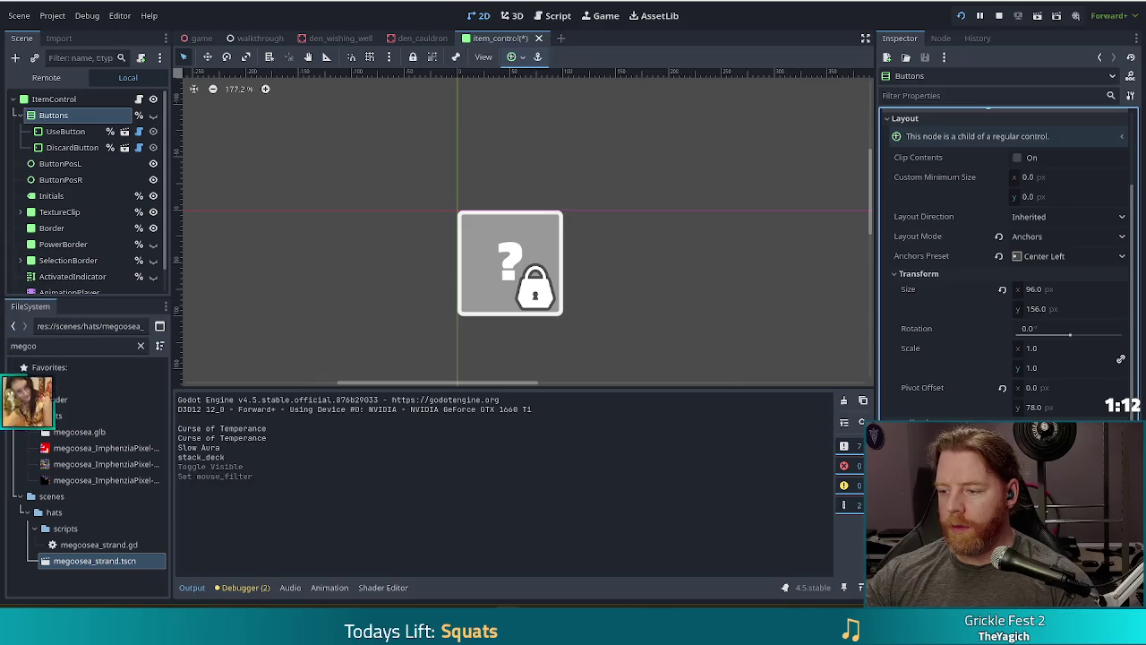
key("alt+Tab")
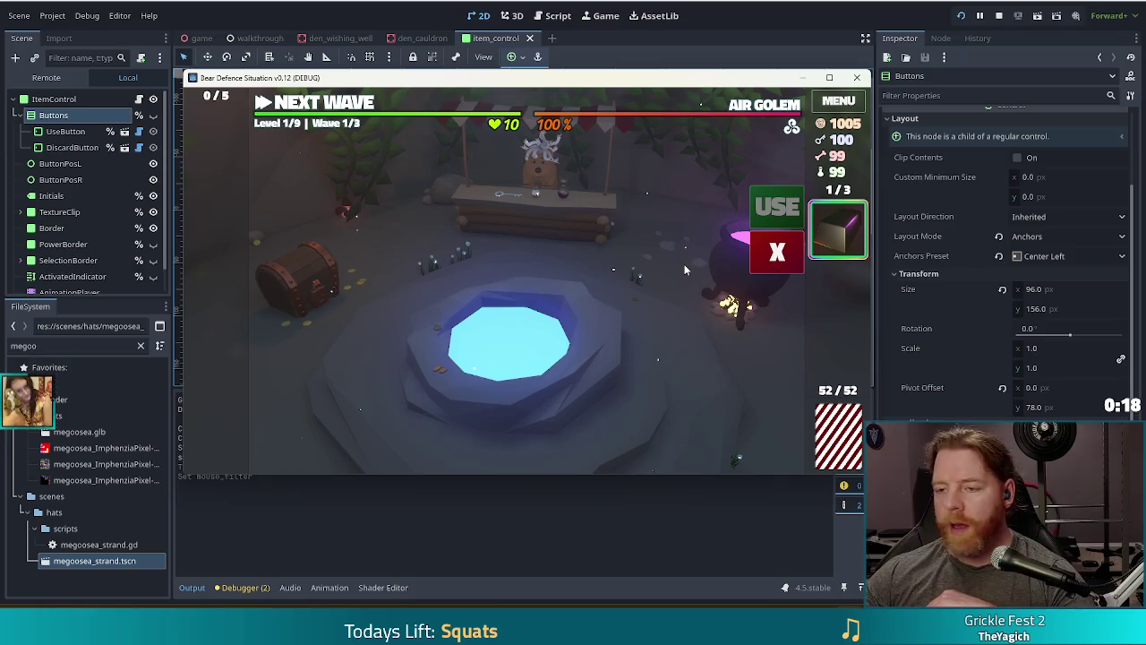
left_click(772, 15)
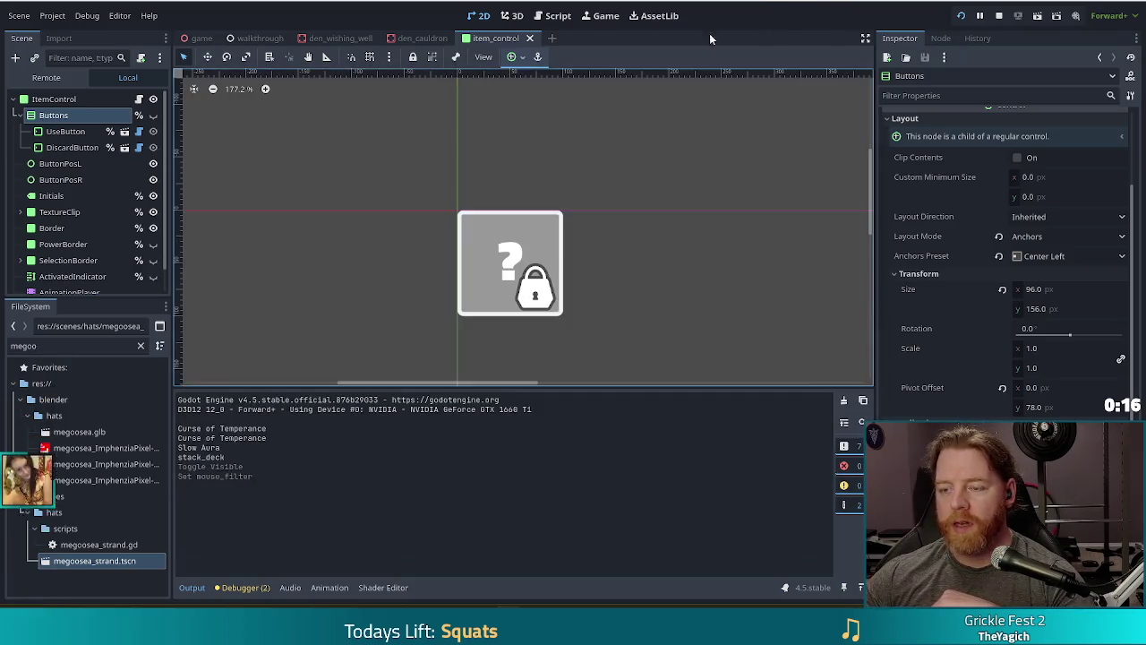
In item_control.gd, go to _on_mouse_entered and place the caret at line 127
left_click(555, 15)
left_click(518, 200)
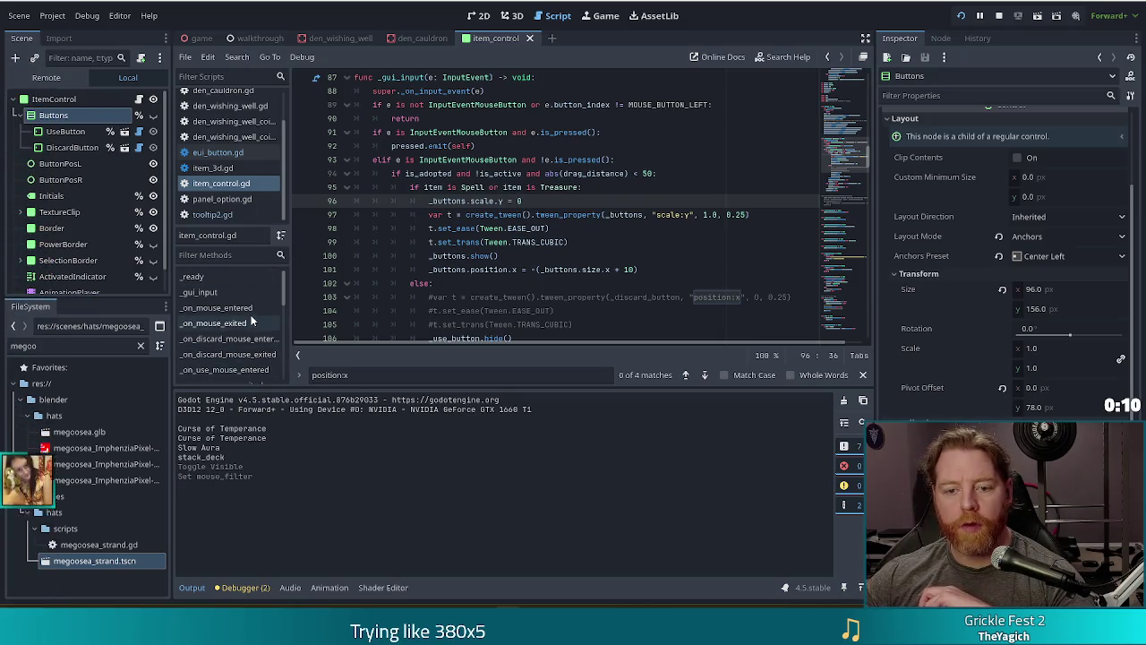
left_click(215, 307)
left_click(555, 242)
left_click(550, 211)
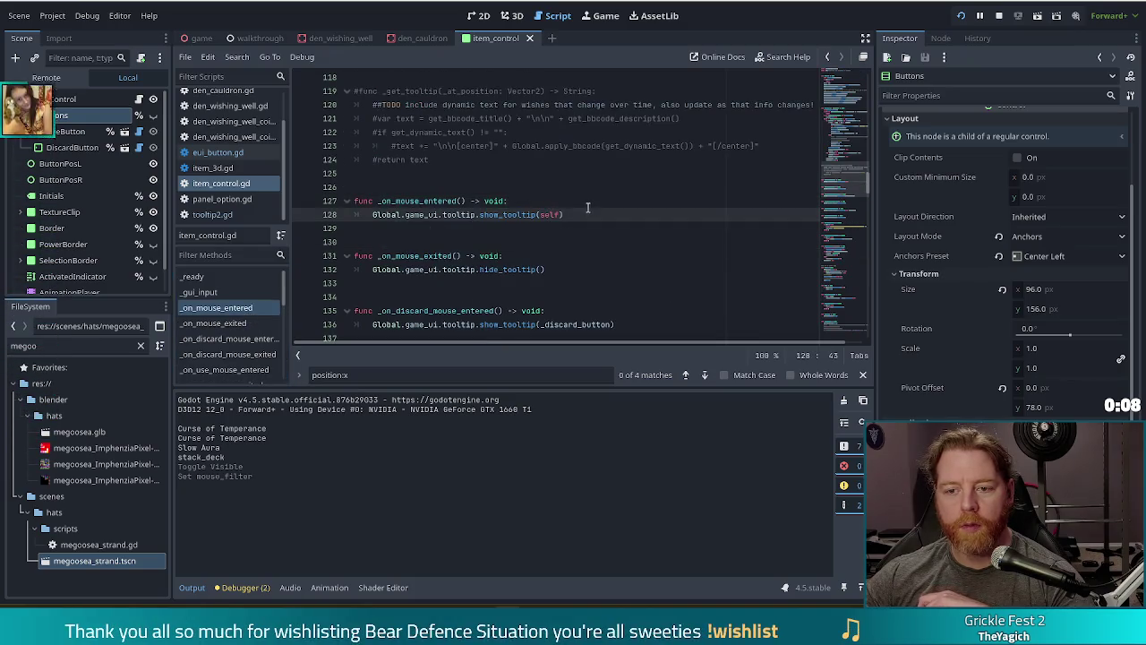
left_click(524, 201)
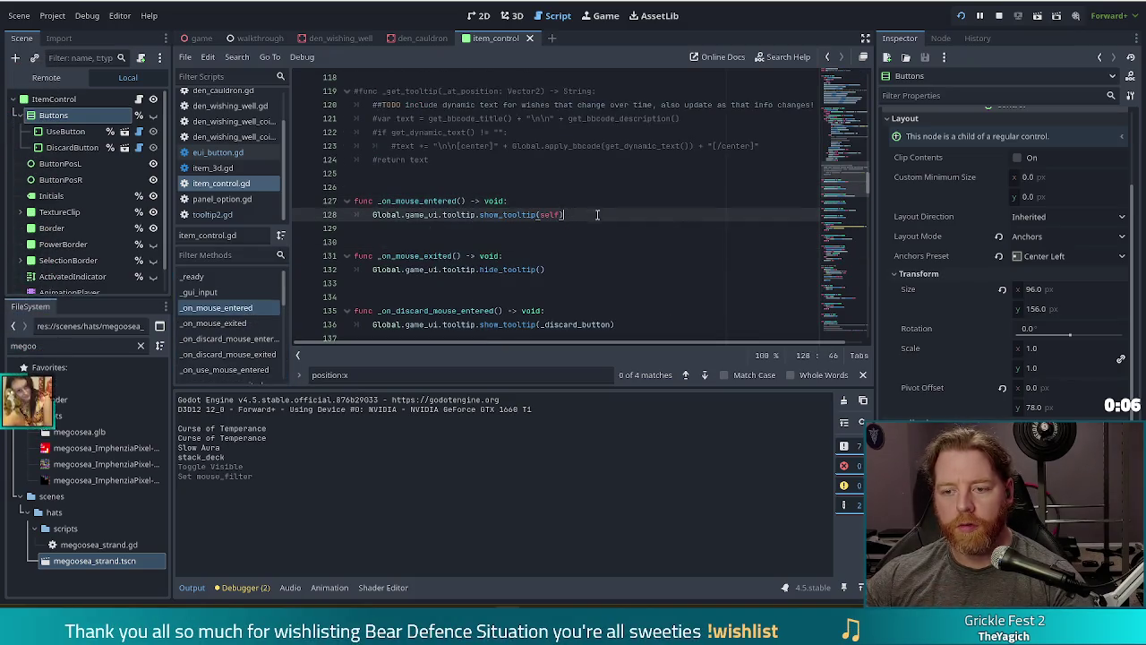
Add 'if _buttons.visible:' and indent show_tooltip under it with _buttons as second argument
key("Return")
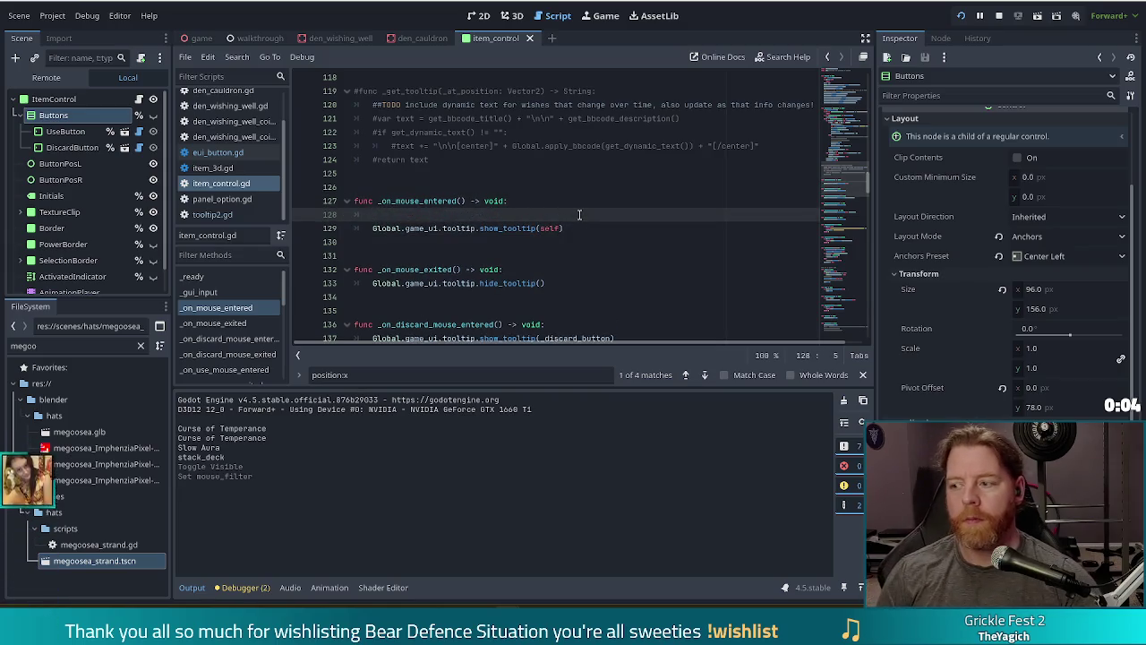
type("if ")
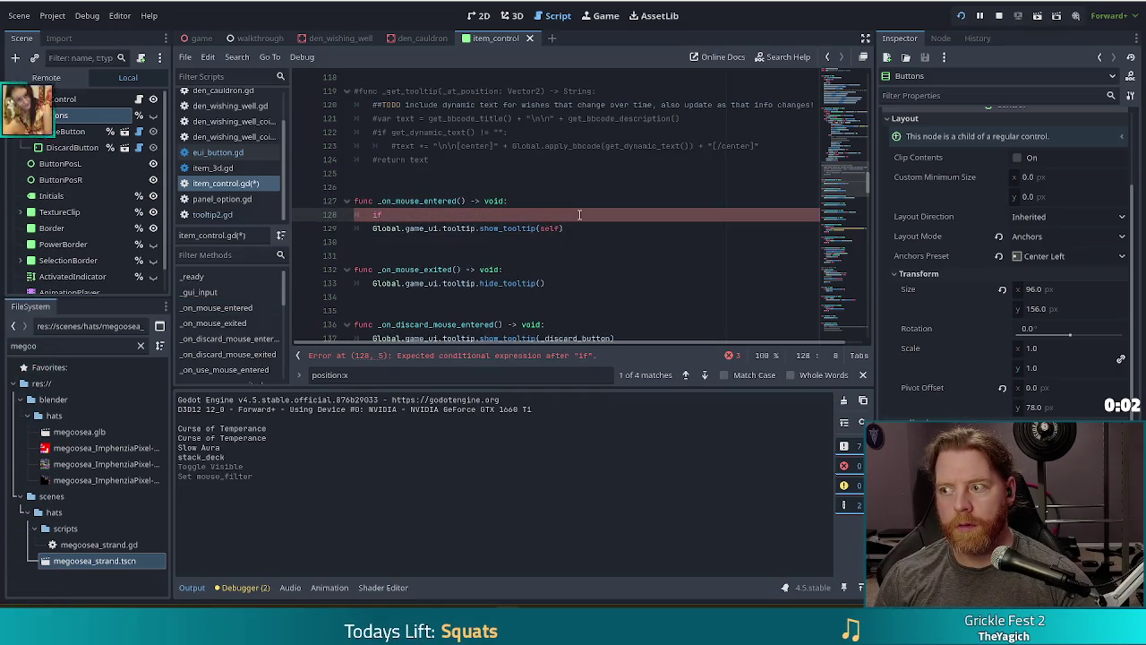
type("_bu")
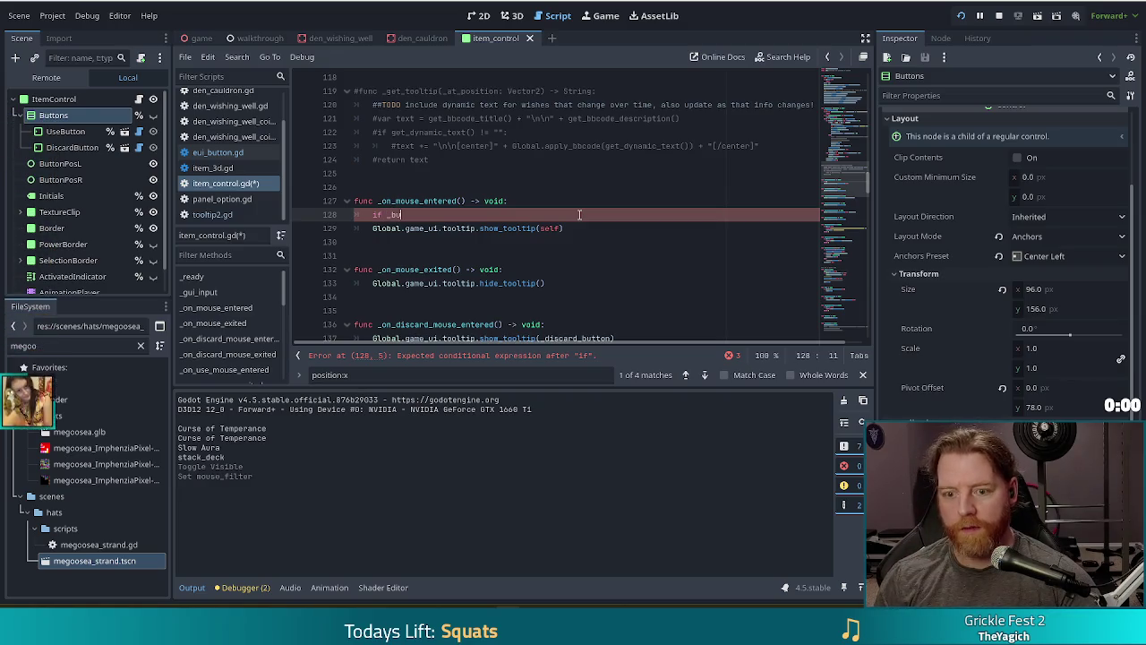
type("ttons.vi")
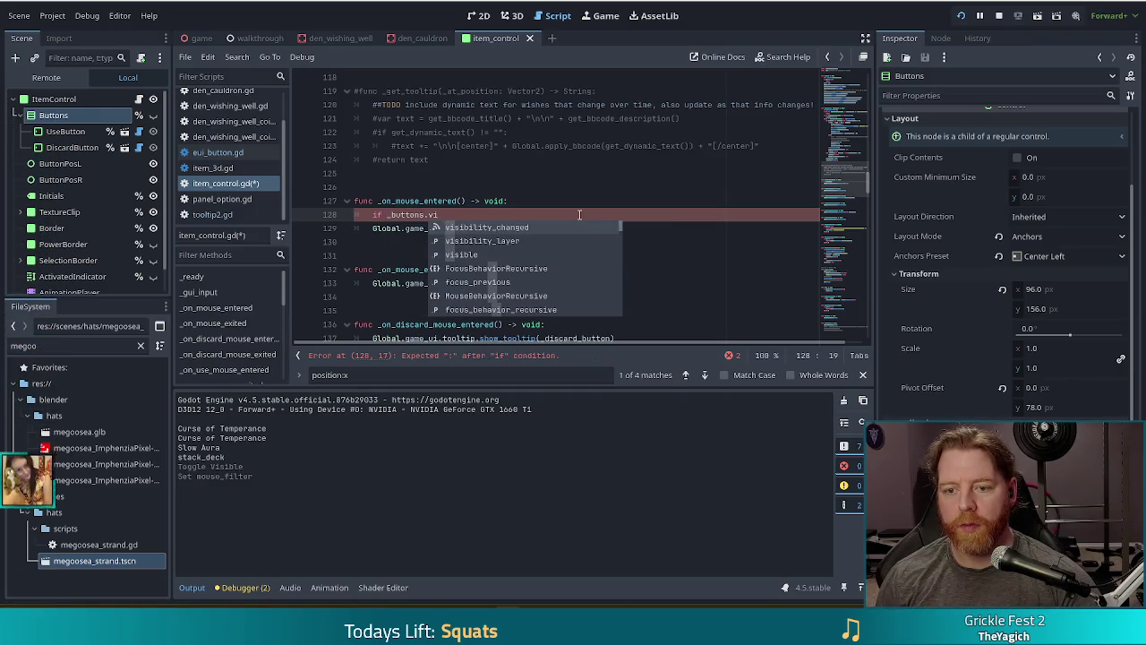
key("Return")
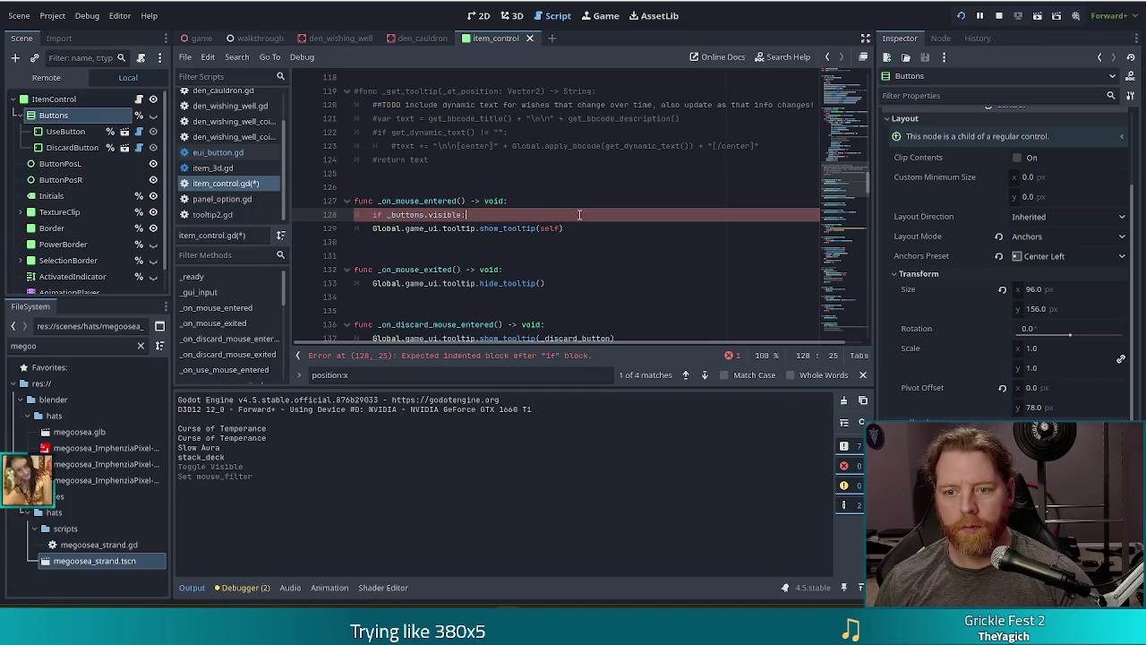
key("Down")
key("Home")
key("Tab")
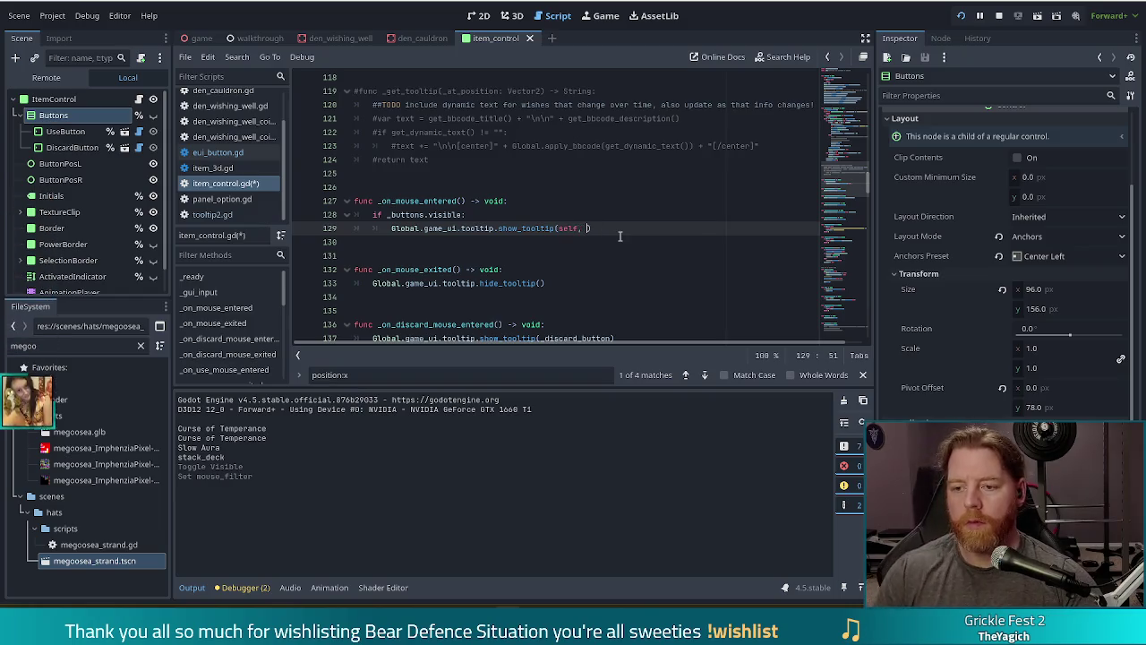
type("_bu")
key("Return")
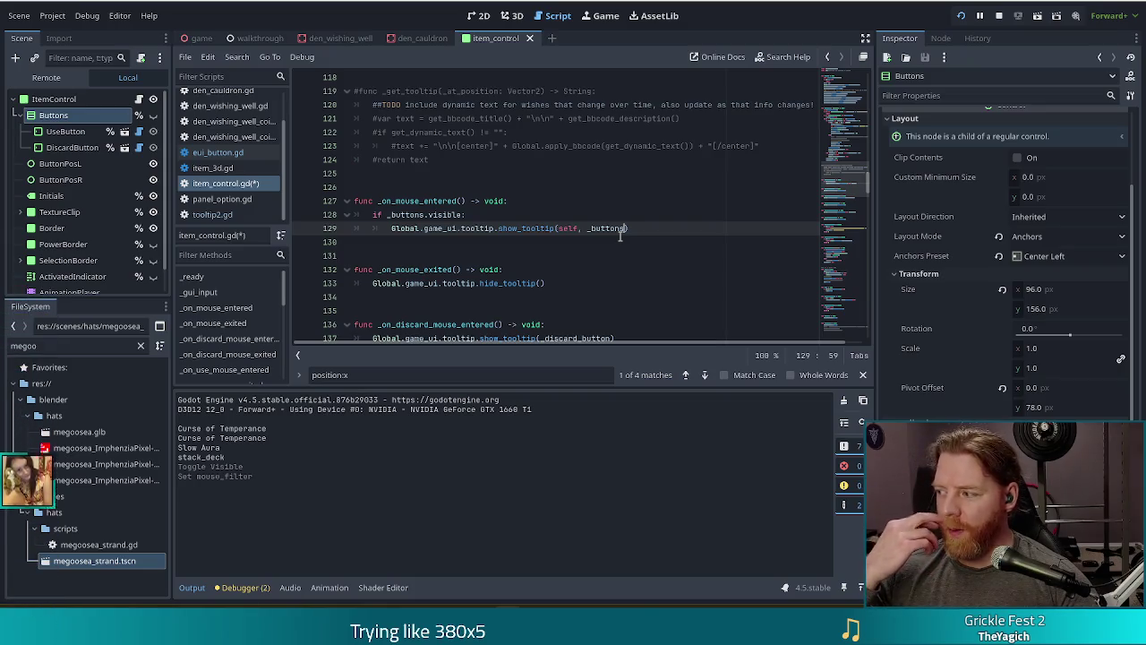
Add an else branch calling show_tooltip(self) without _buttons, then run the game with F5
left_click(634, 229)
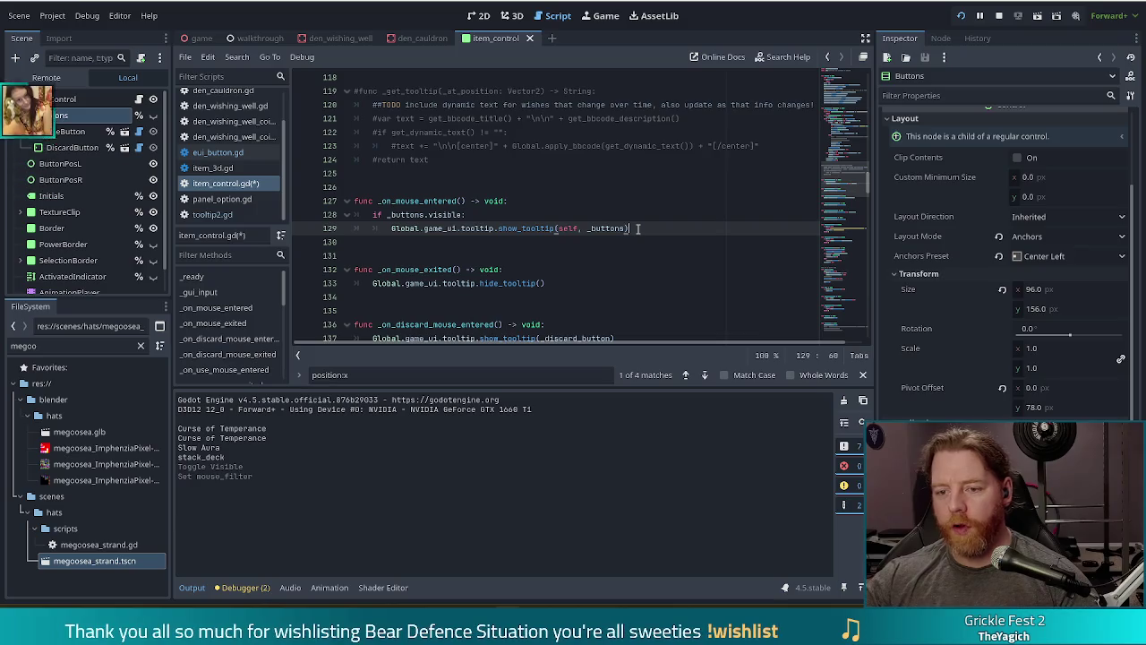
key("Return")
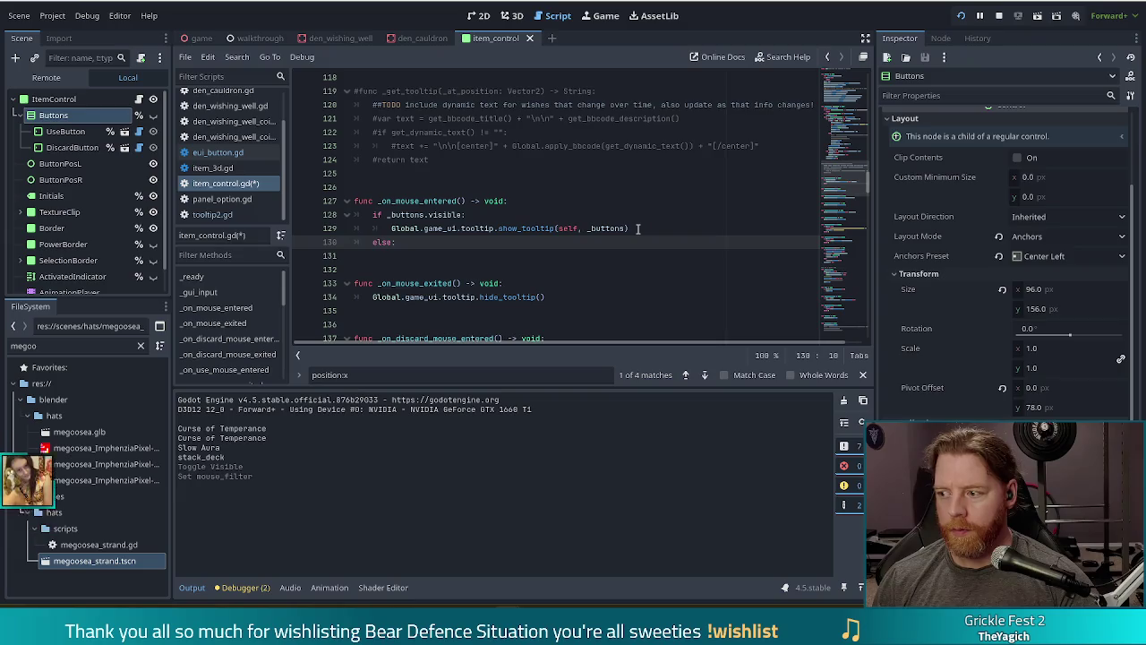
key("Return")
left_click_drag(634, 229, 642, 214)
key("ctrl+c")
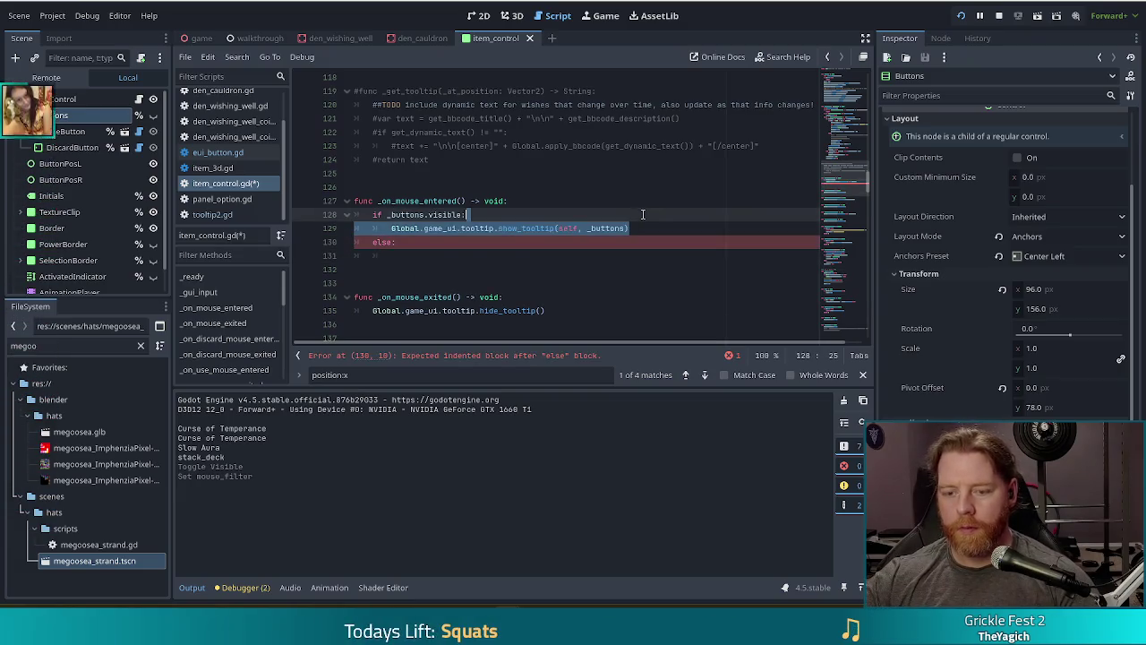
left_click_drag(431, 251, 429, 240)
key("ctrl+v")
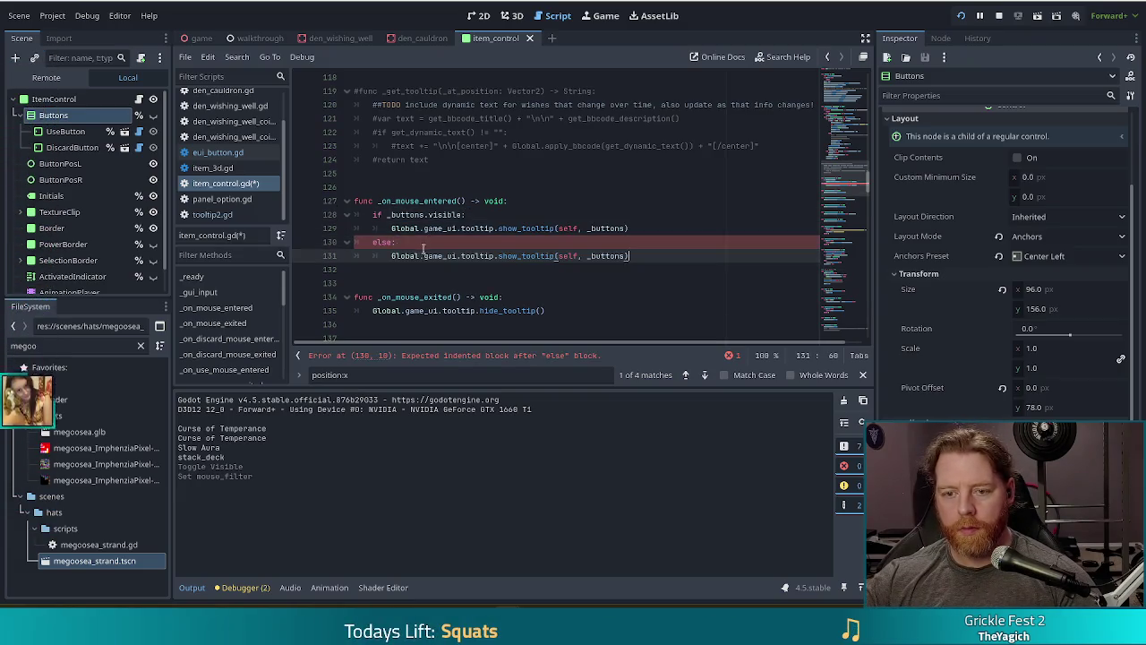
double_click(602, 257)
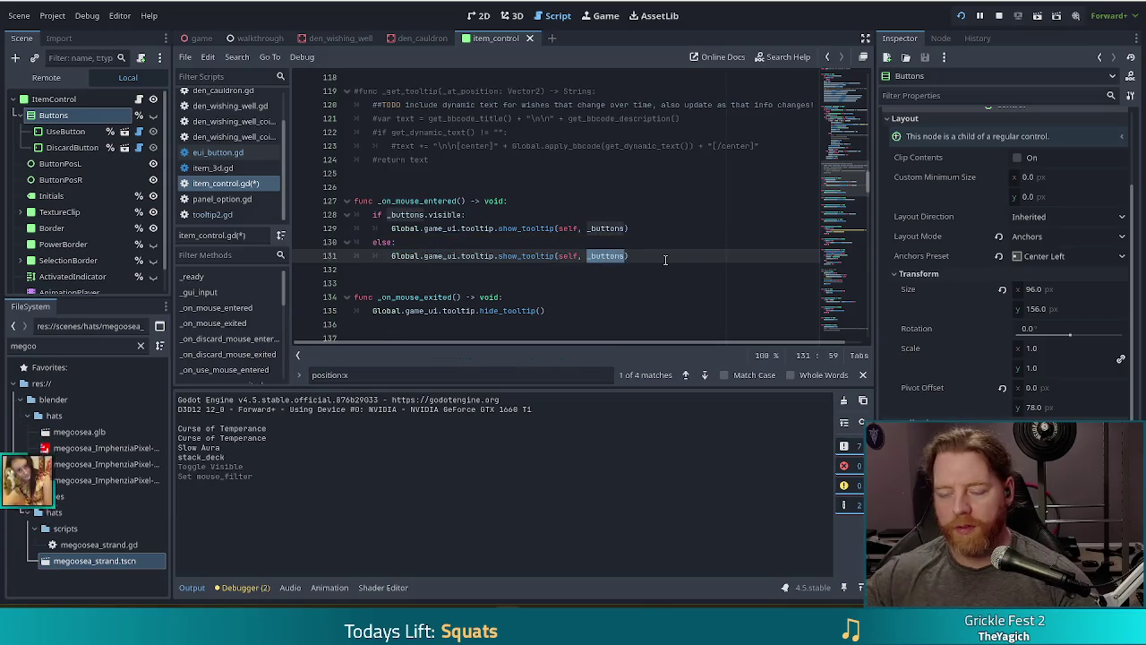
key("BackSpace")
key("BackSpace")
key("BackSpace")
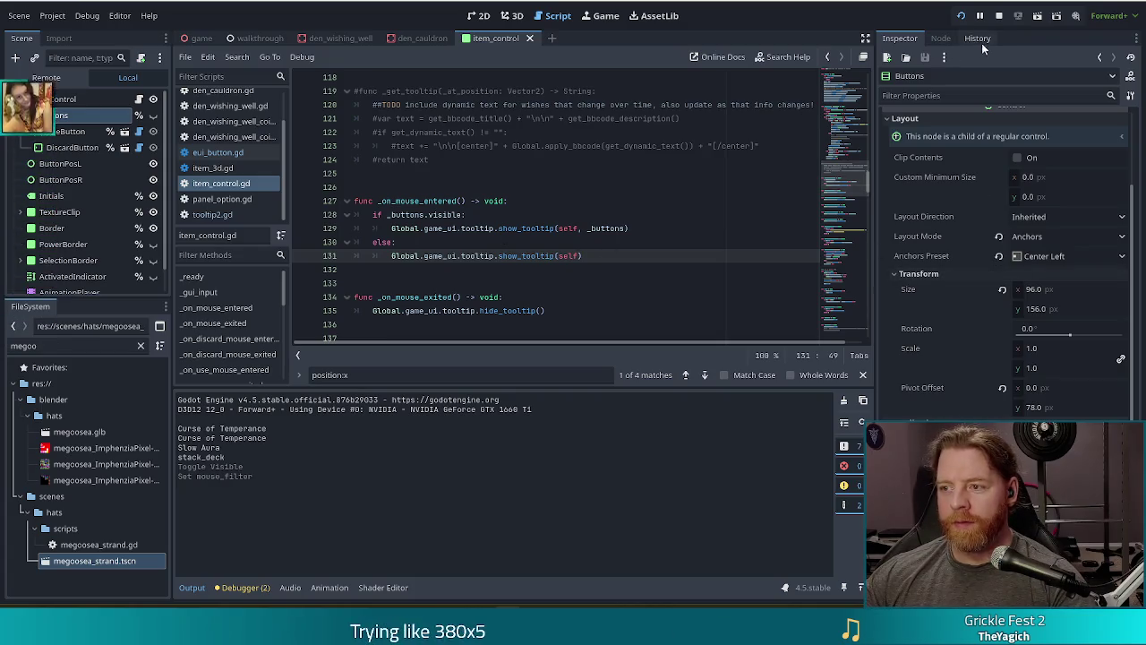
key("F5")
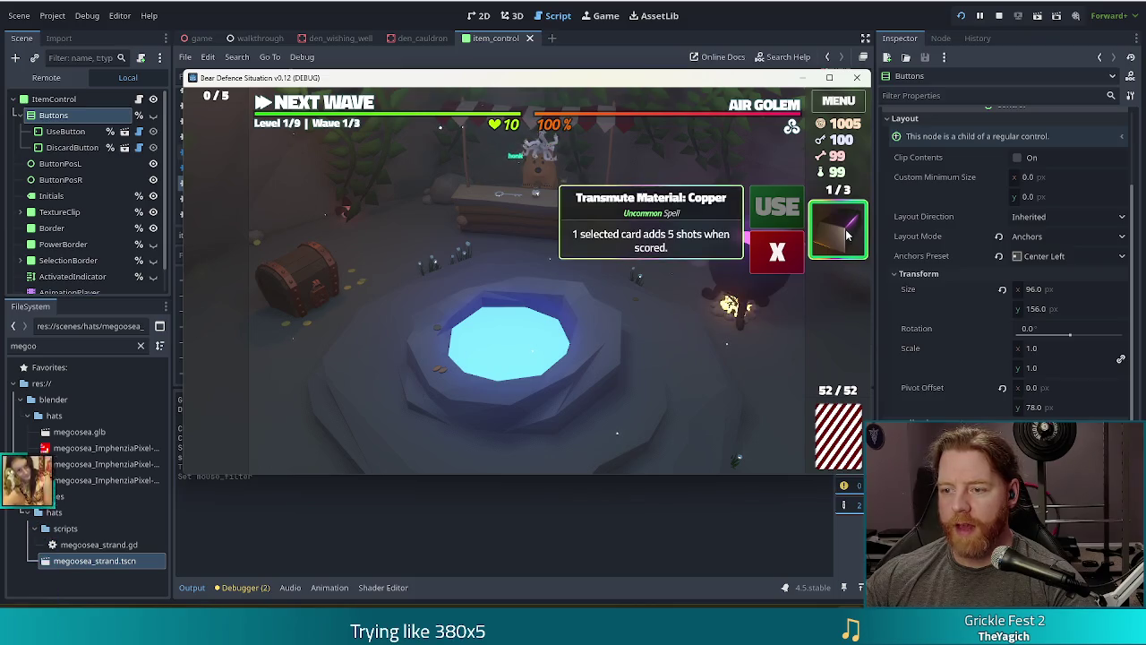
Toggle the Copper spell card's USE/X buttons several times, then return to the script editor
left_click(842, 240)
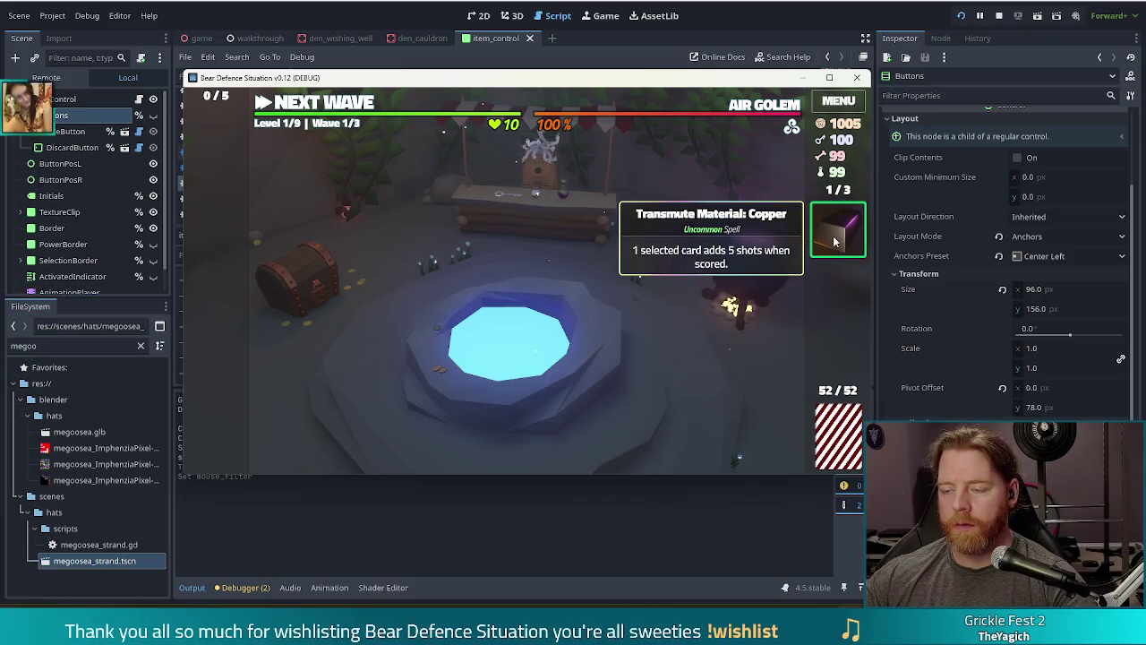
left_click(834, 240)
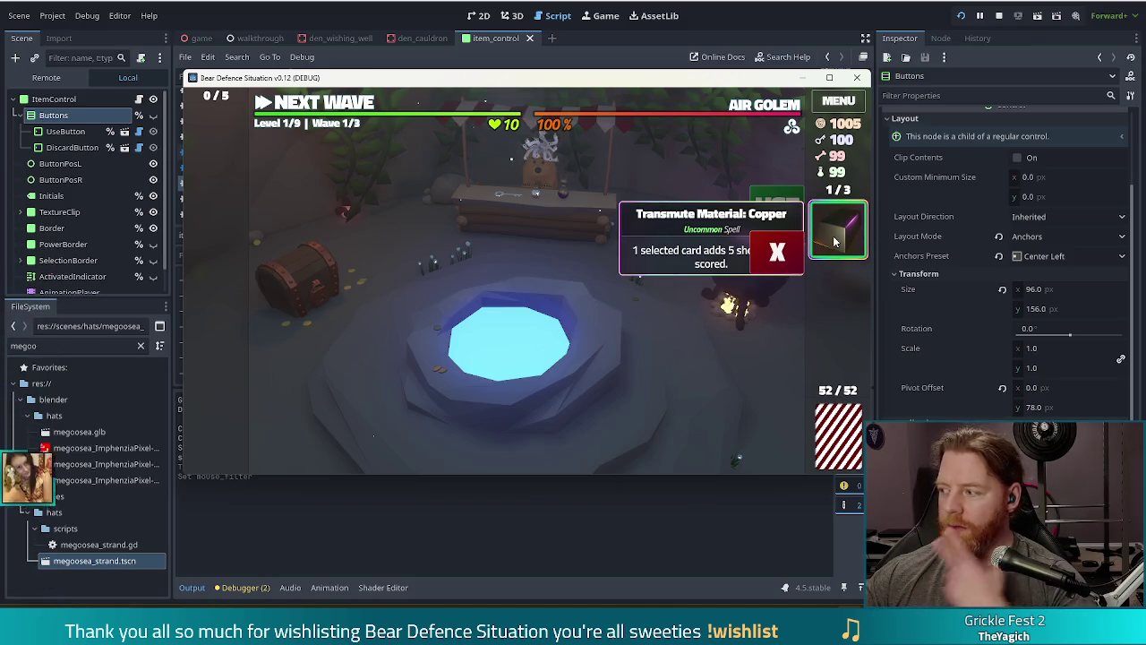
left_click(832, 237)
left_click(832, 237)
left_click(838, 237)
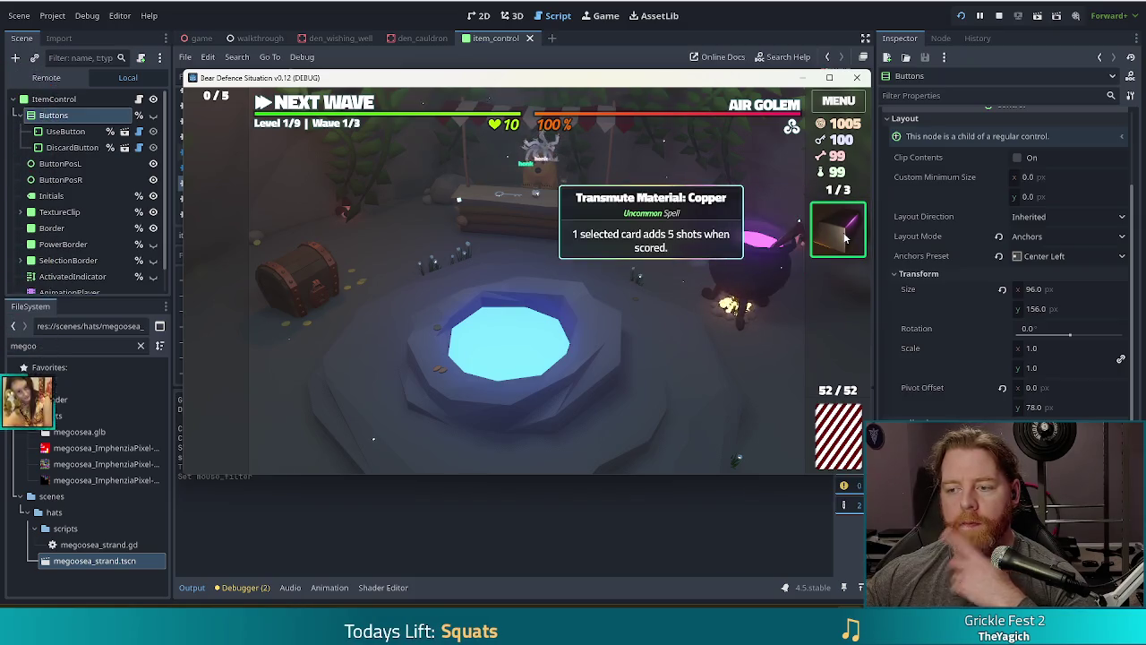
left_click(627, 193)
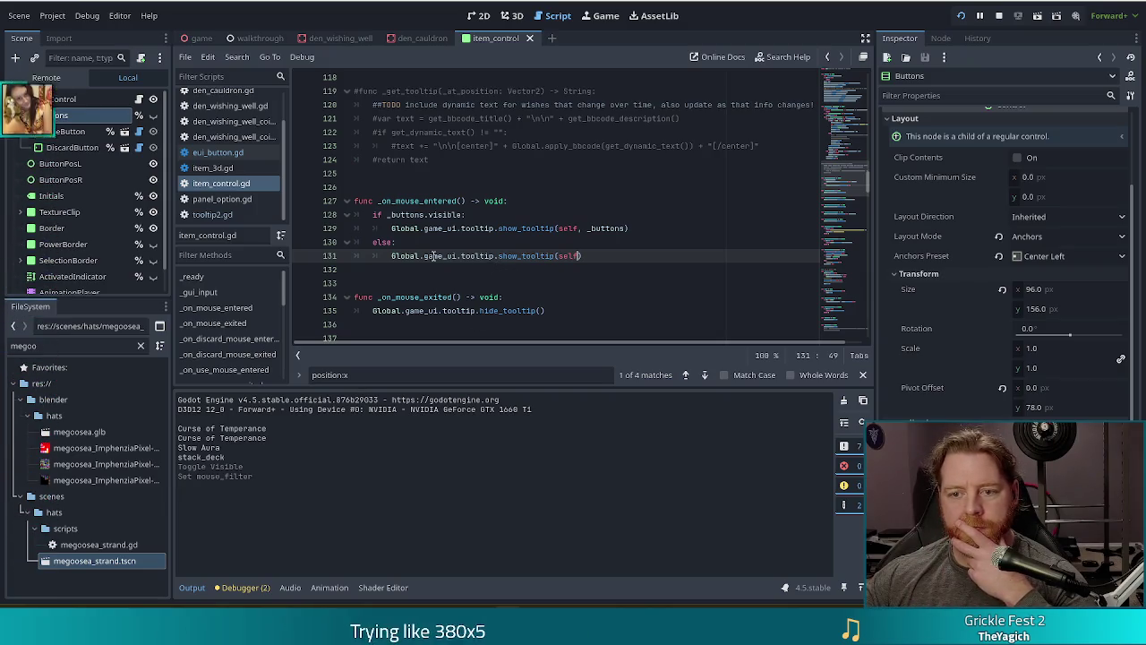
Copy the new if/else tooltip block and paste it into func activate() at line 206
mouse_move(433, 256)
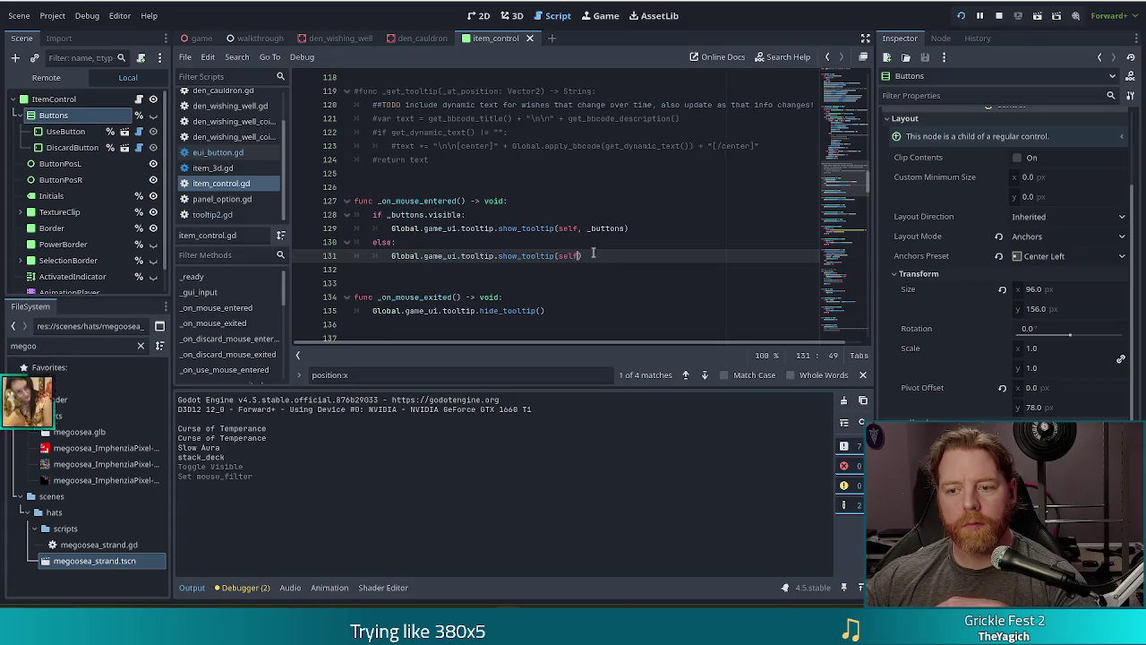
left_click(605, 199, "shift")
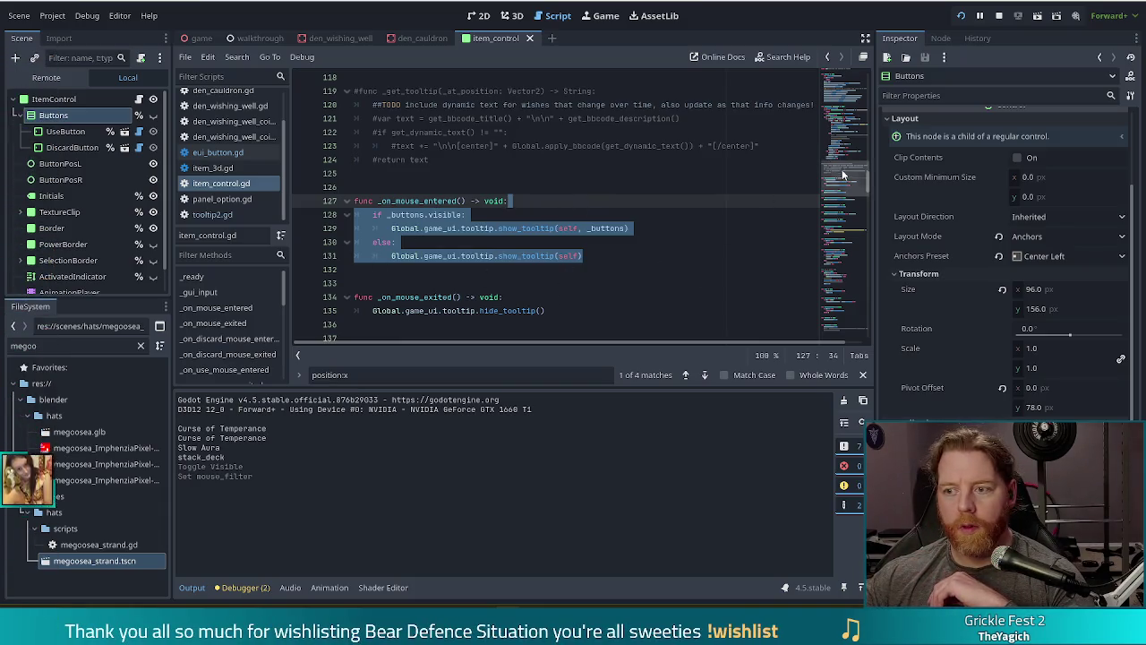
left_click(277, 278)
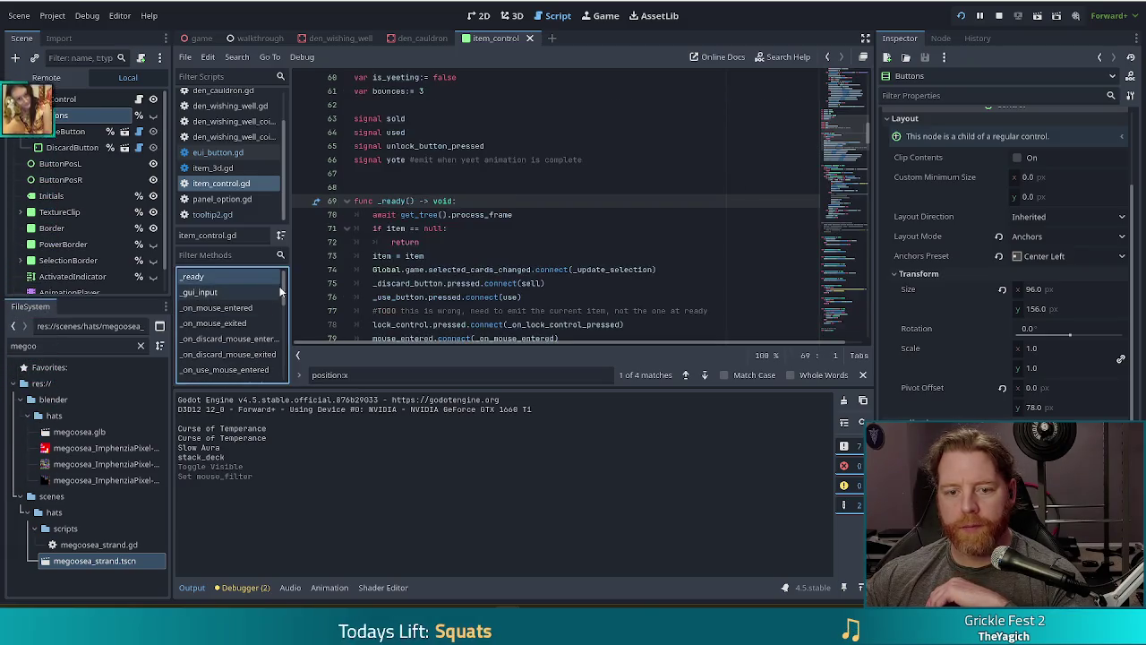
left_click_drag(280, 297, 281, 335)
scroll(277, 332, "down", 2)
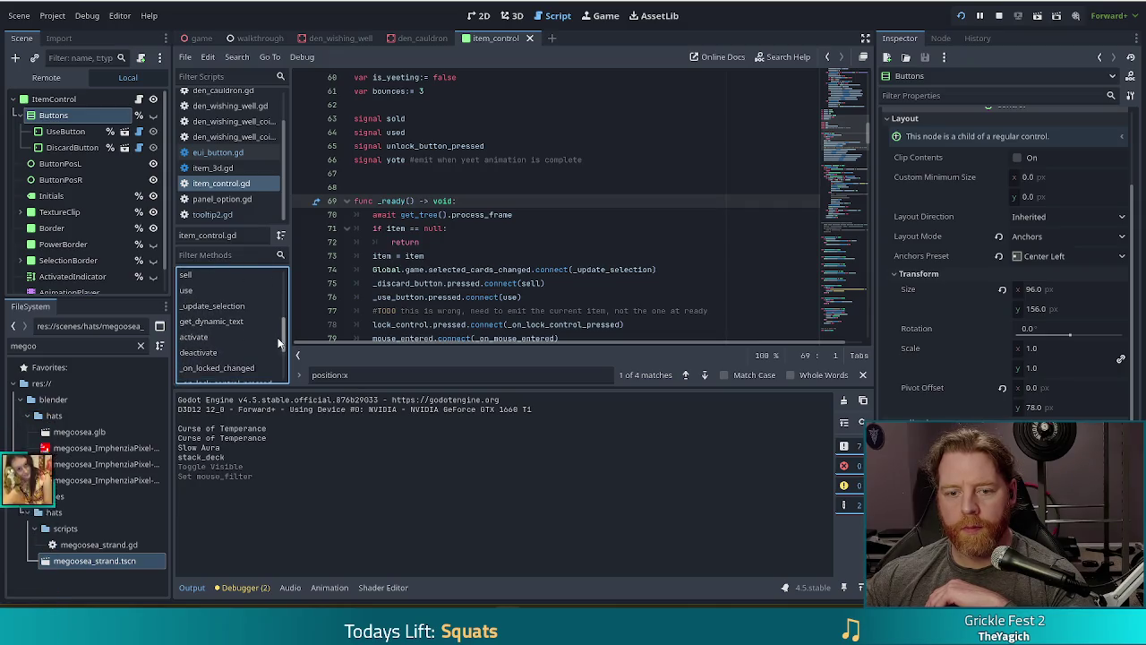
left_click(214, 343)
left_click(494, 215)
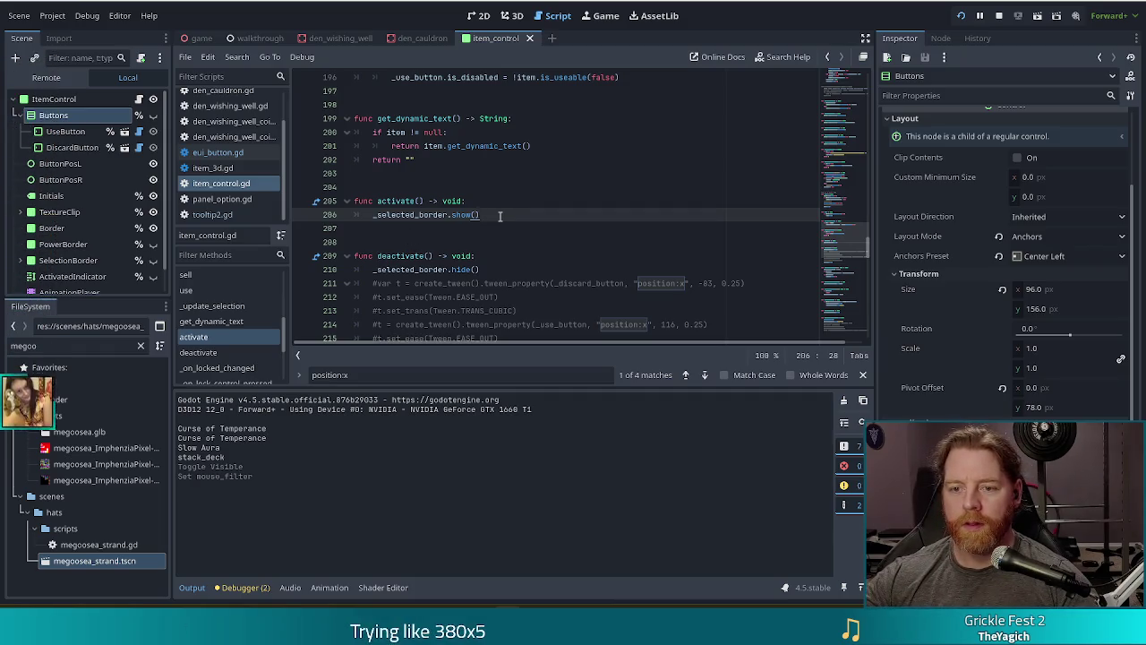
type("if _buttons.visible: \t\tGlobal.game_ui.tooltip.show_tooltip(self, _buttons) \telse: \t\tGlobal.game_ui.tooltip.show_tooltip(self)")
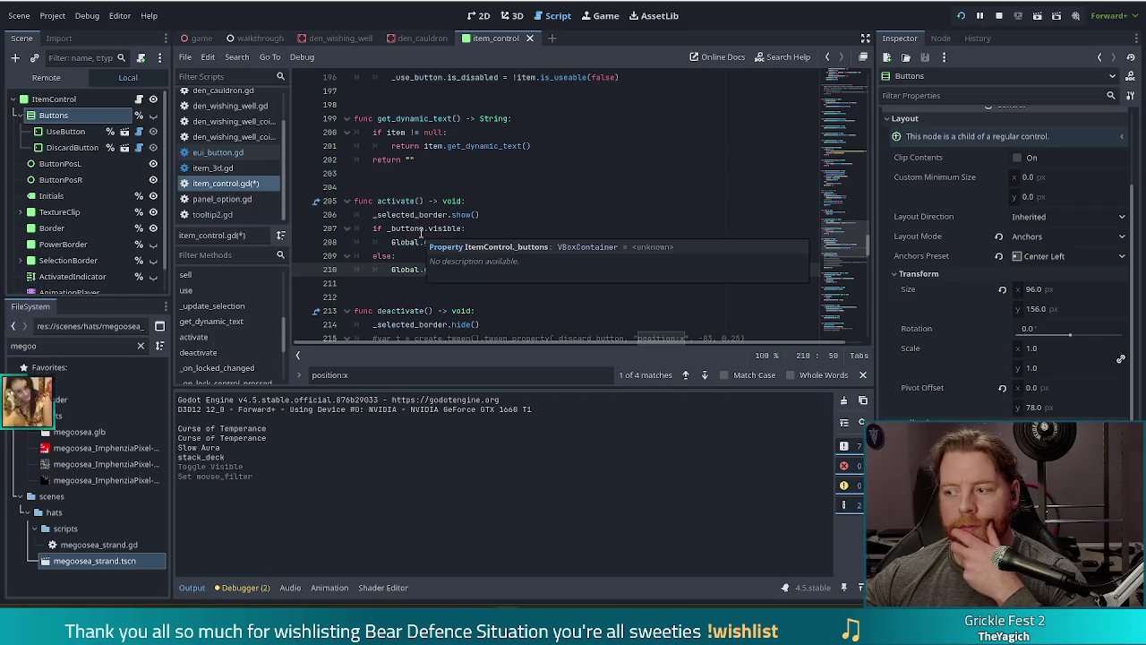
Replace the pasted if/else in activate() with _on_mouse_entered() and save the script
mouse_move(590, 276)
left_mouse_down()
mouse_move(518, 270)
mouse_move(372, 229)
left_mouse_up()
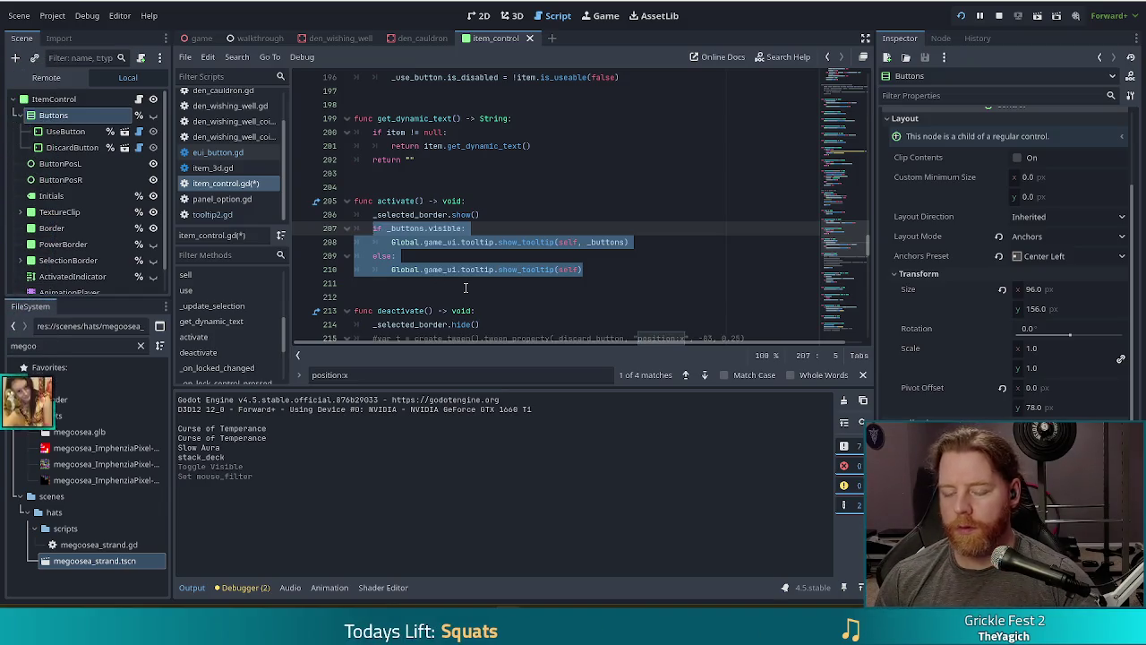
type("_on_mous")
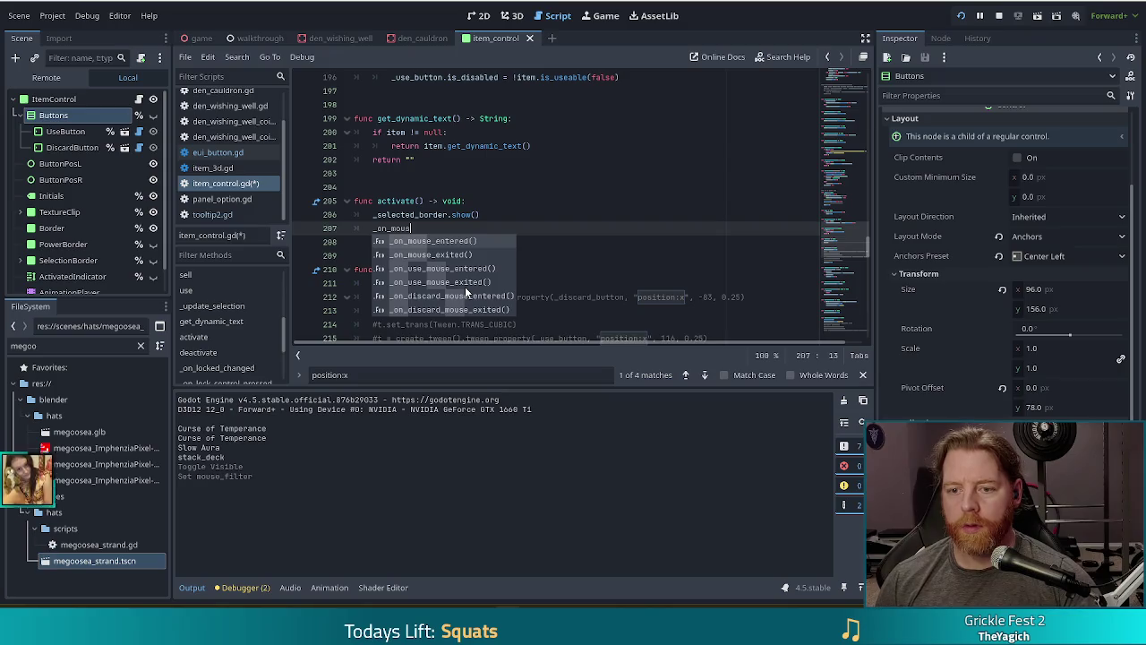
key("Return")
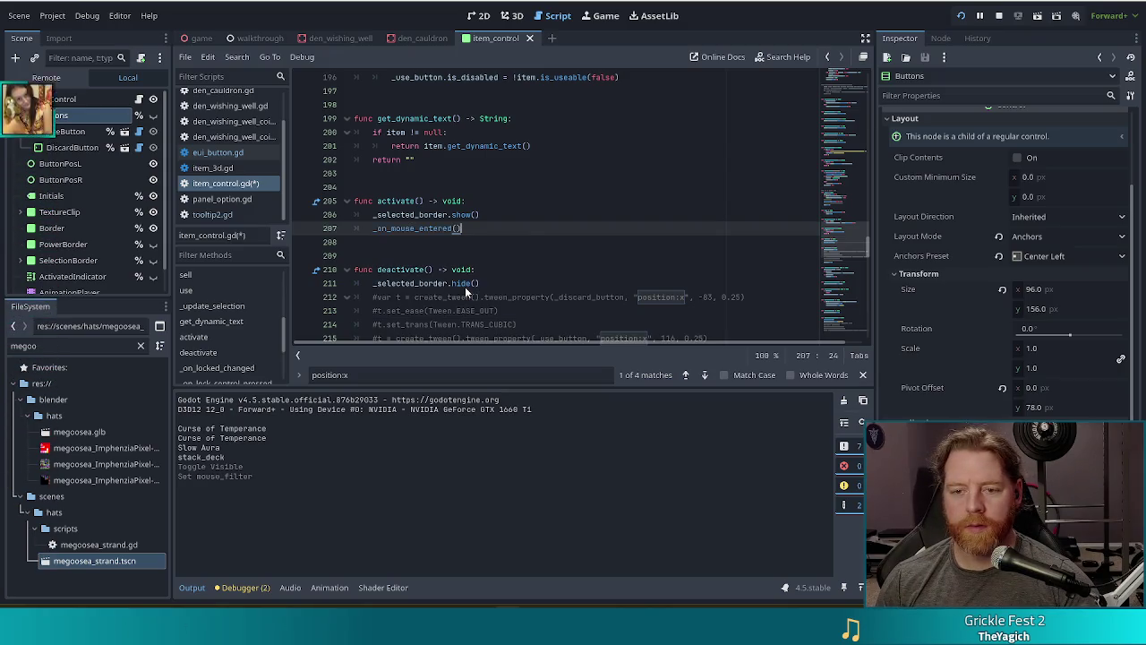
key("ctrl+s")
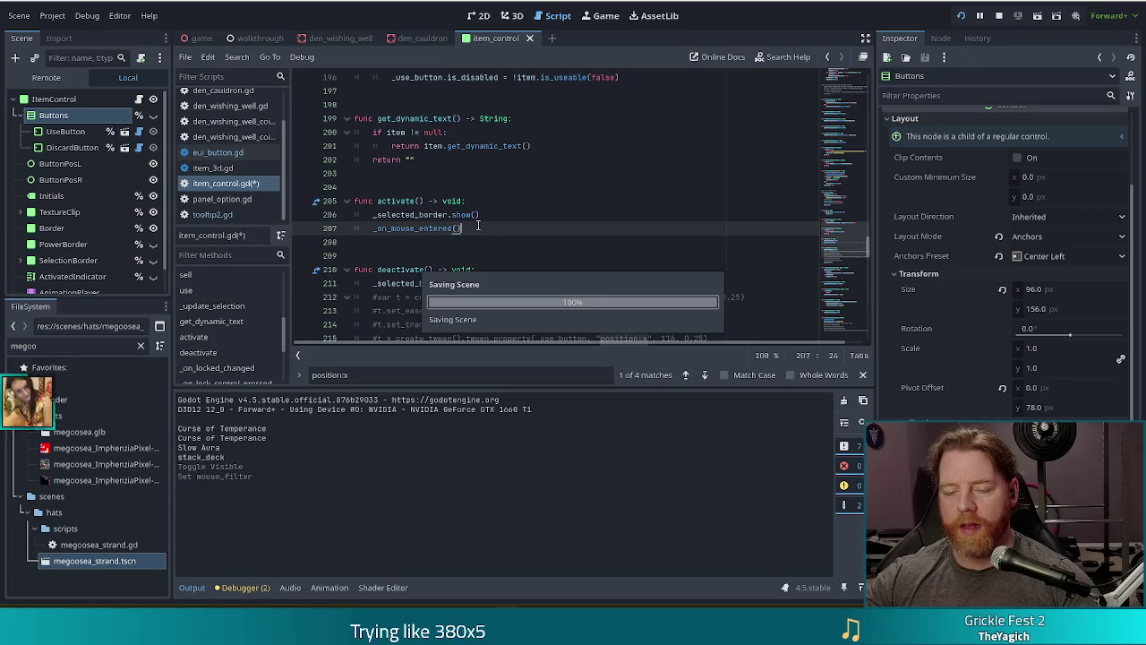
Add a _on_mouse_entered() call after _buttons.hide() in deactivate()
left_click_drag(494, 229, 499, 216)
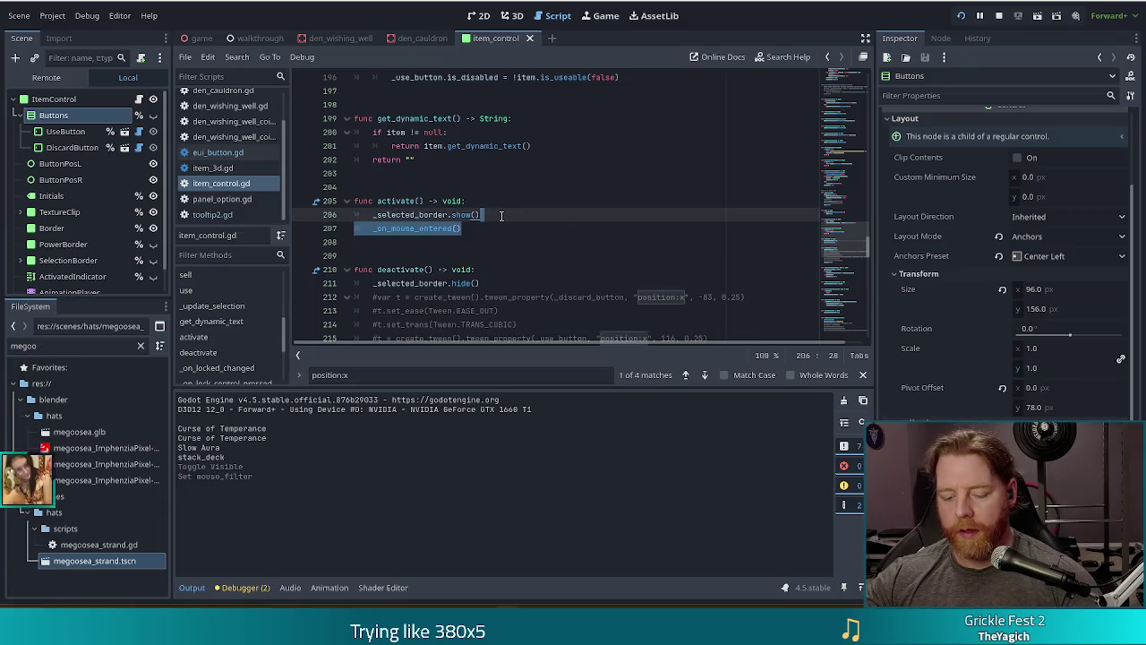
scroll(493, 224, "down", 2)
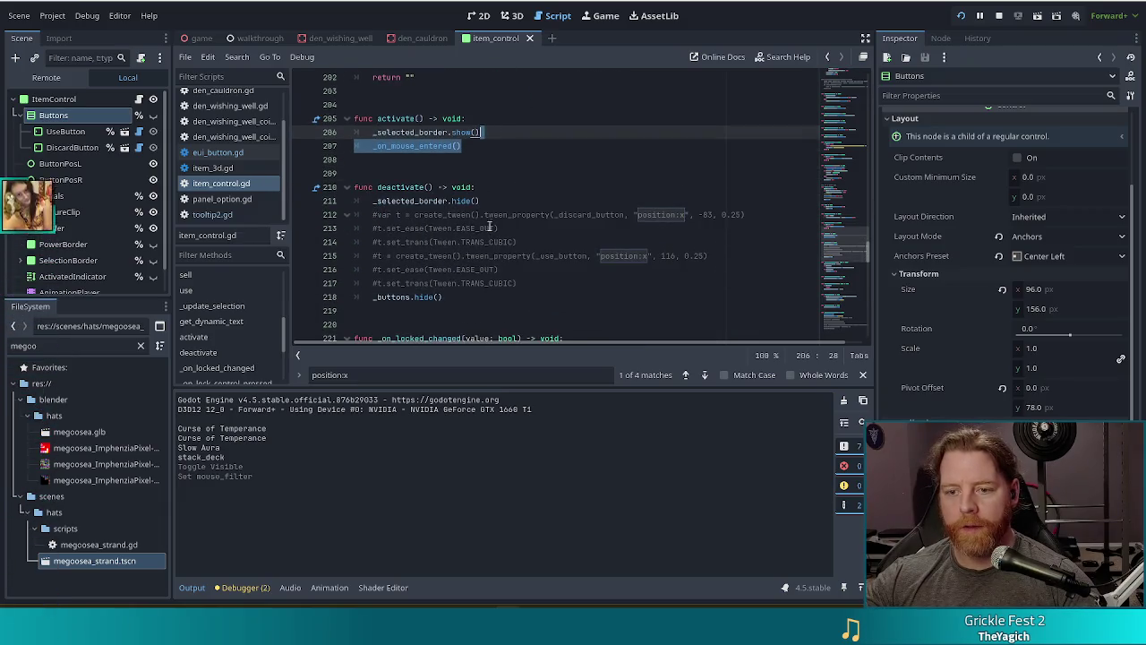
left_click(460, 299)
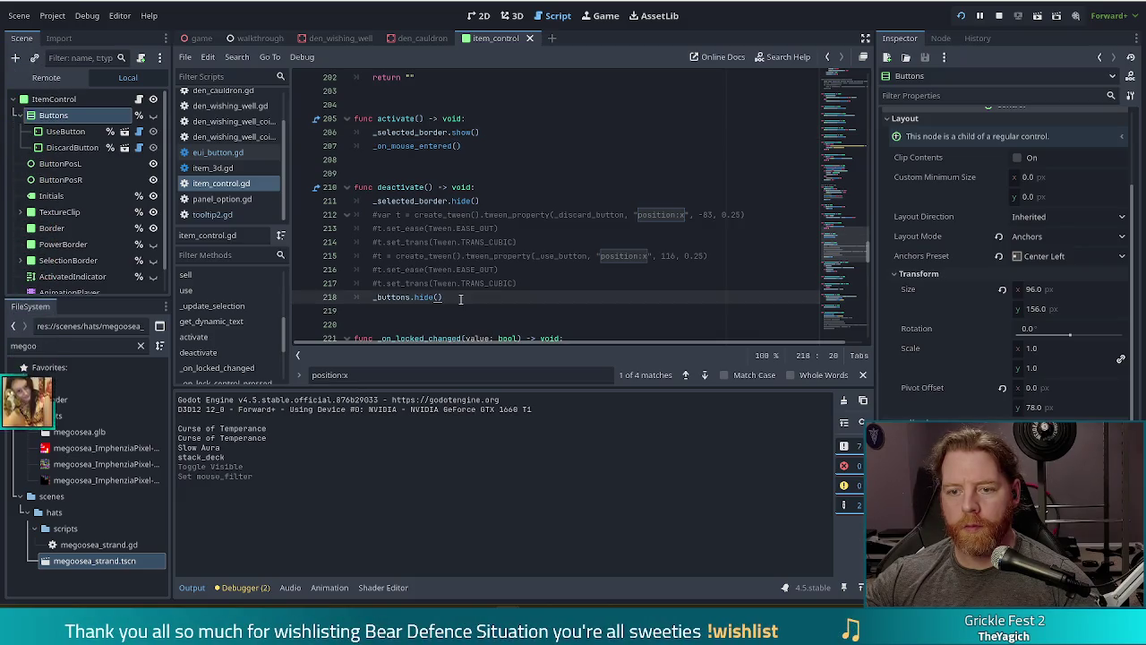
right_click(460, 299)
left_click(448, 297)
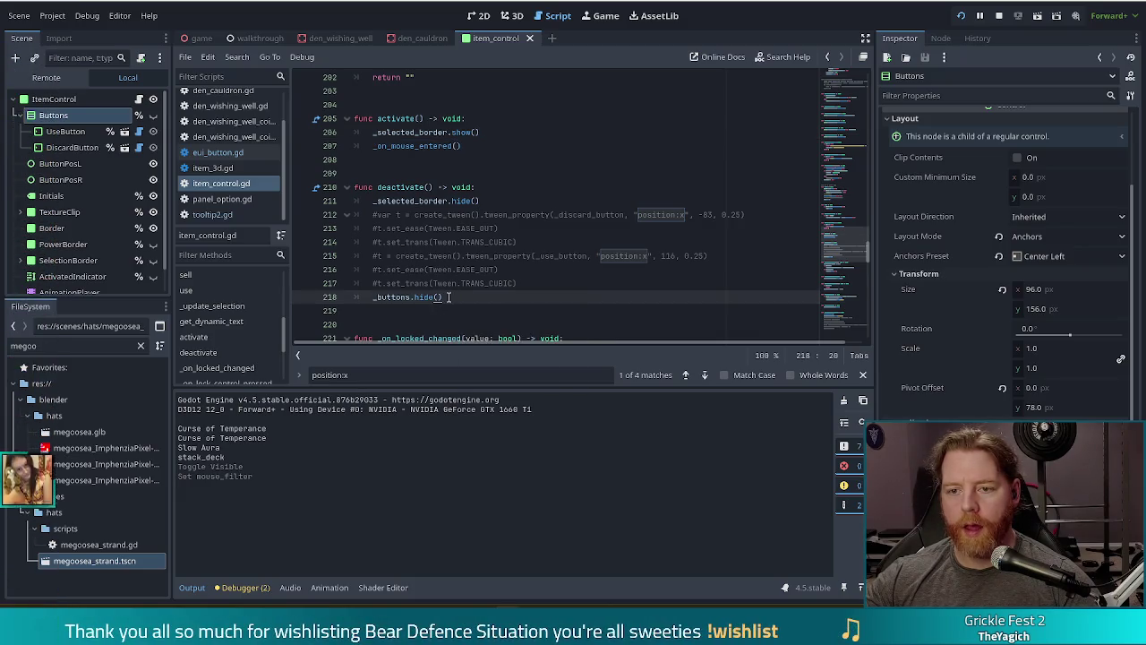
key("Return")
type("_on_mouse_entered()")
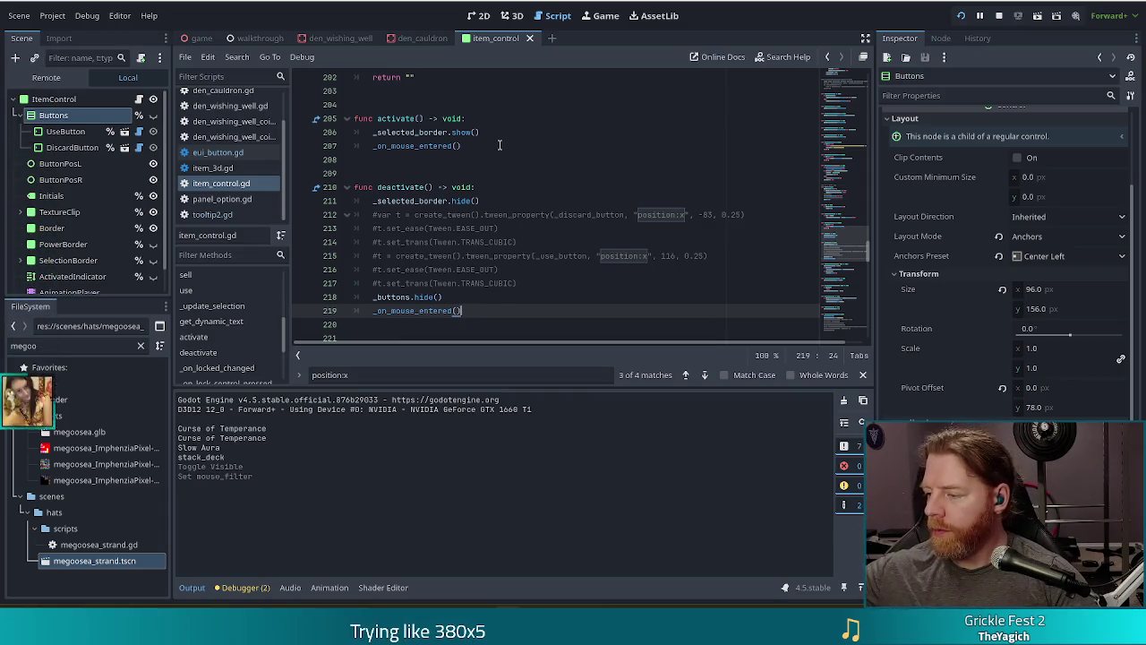
Rerun the game and view the failing show_tooltip call at item_control.gd line 131
key("F5")
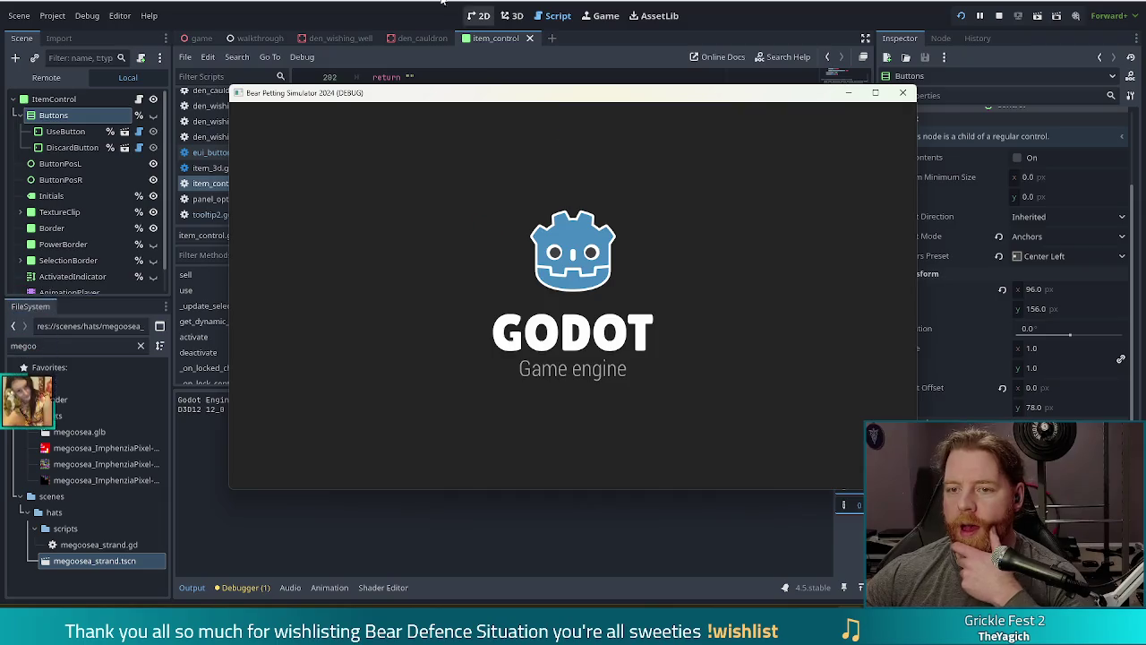
left_click(412, 119)
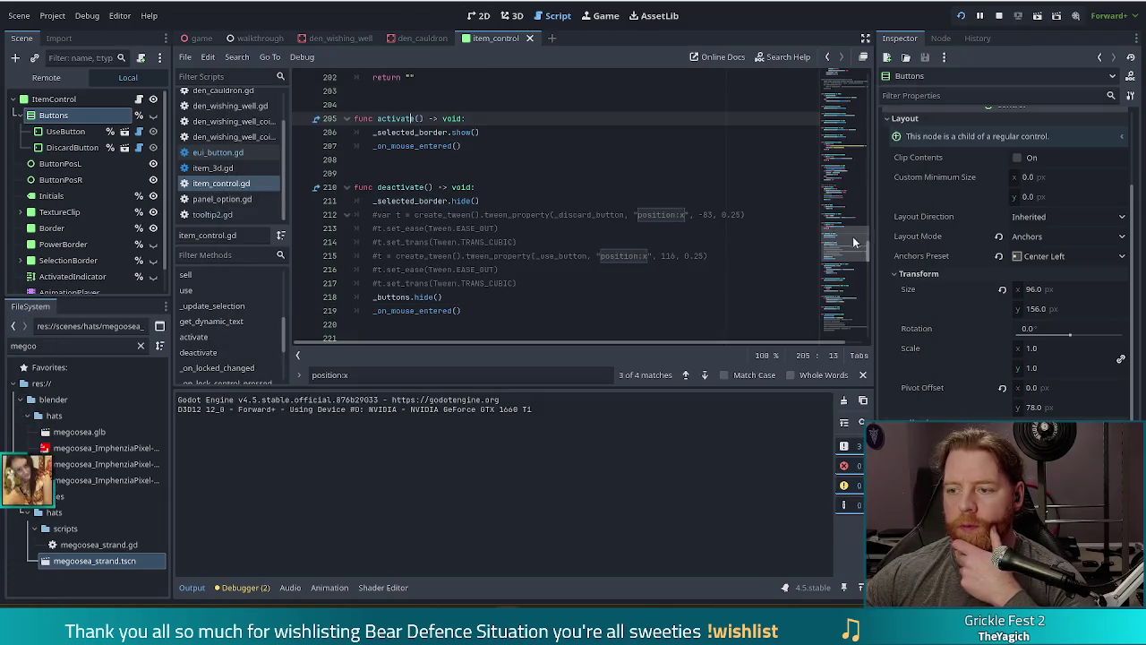
scroll(854, 235, "up", 15)
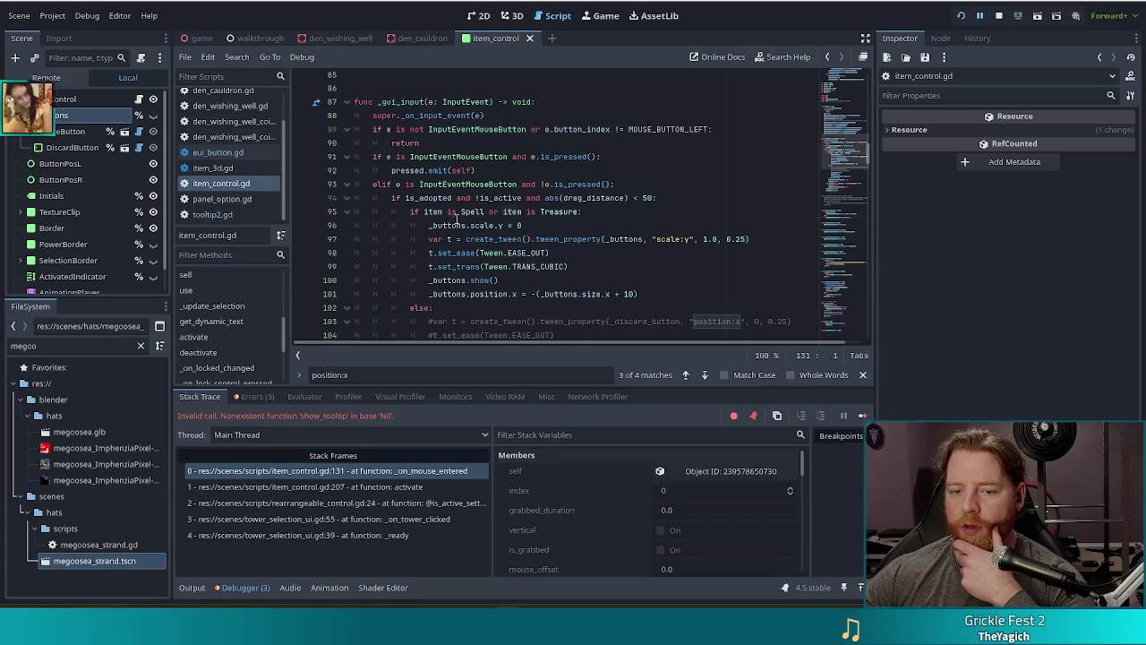
left_click(456, 213)
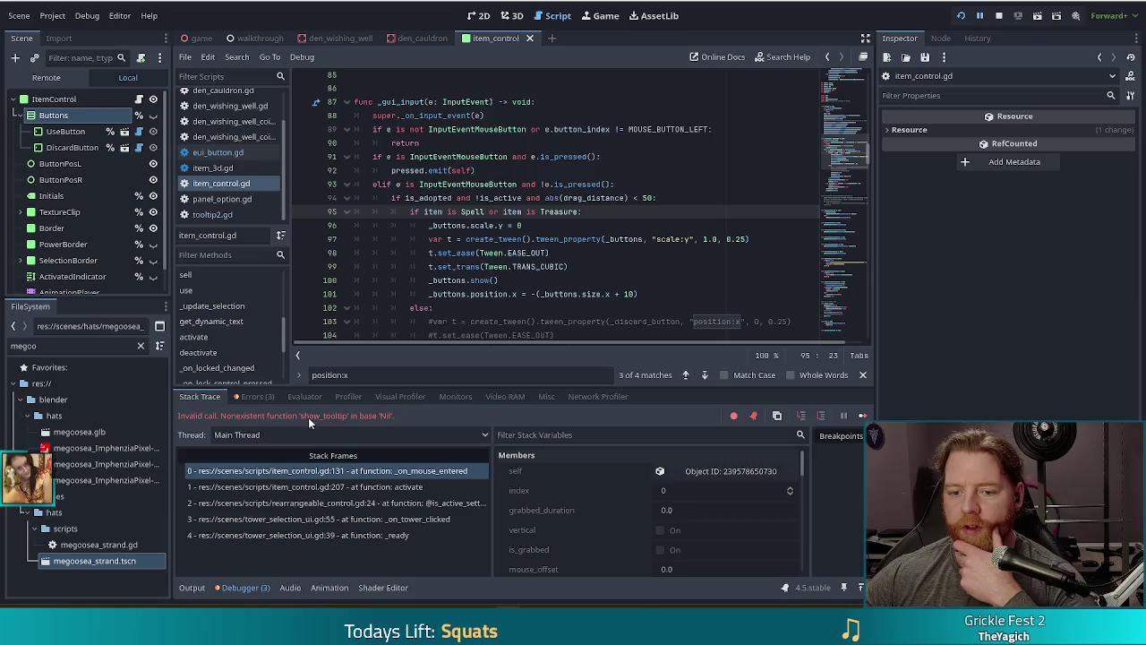
left_click(342, 471)
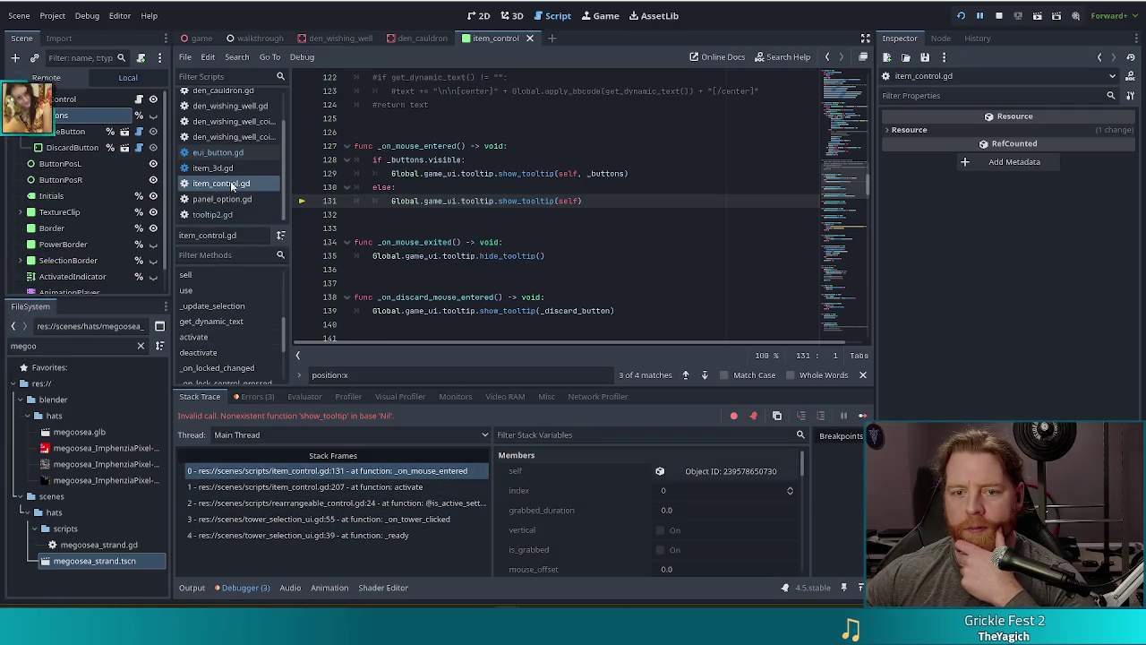
Walk the stack frames through _ready, _on_tower_clicked and the is_active setter to activate() at line 207
scroll(232, 184, "up", 2)
scroll(230, 183, "down", 2)
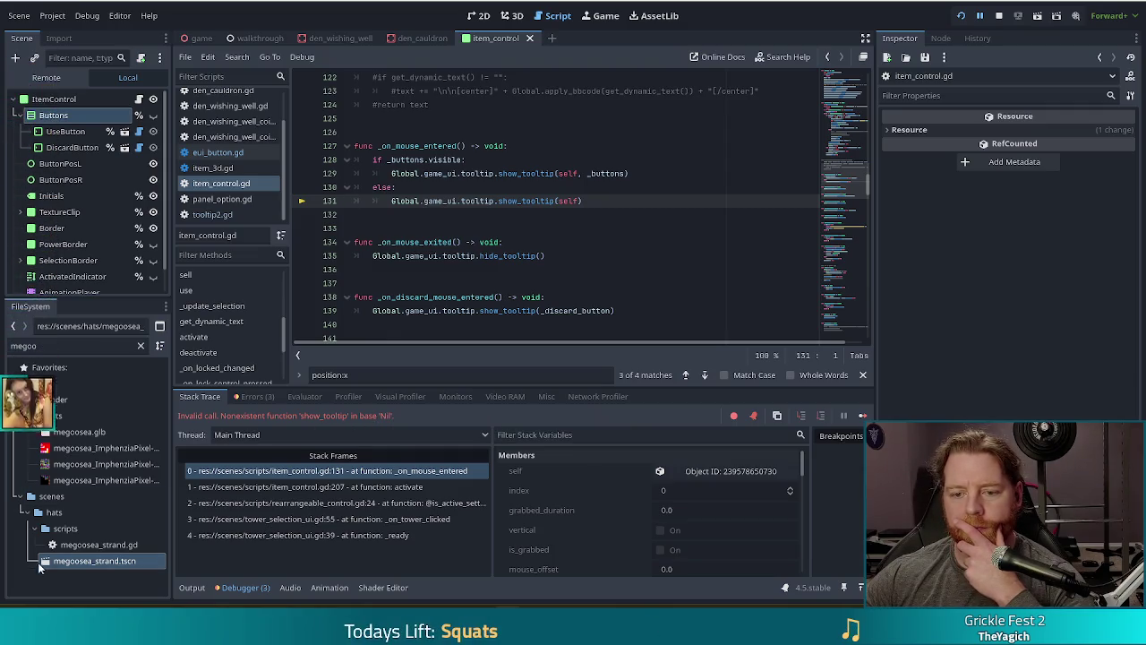
left_click(340, 536)
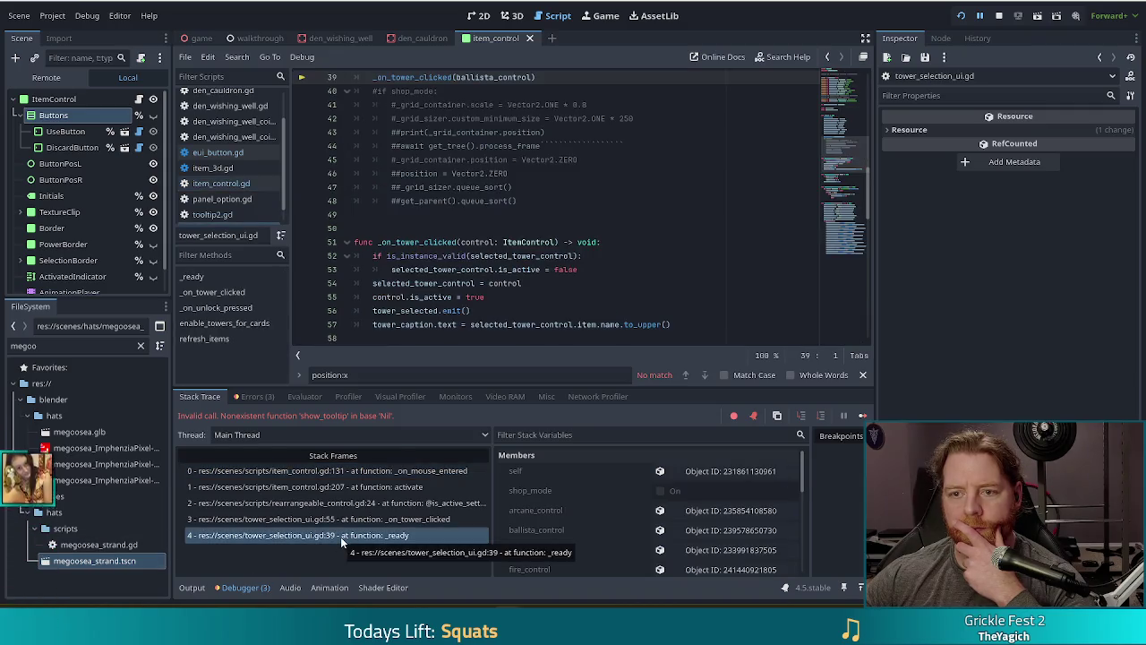
left_click(345, 519)
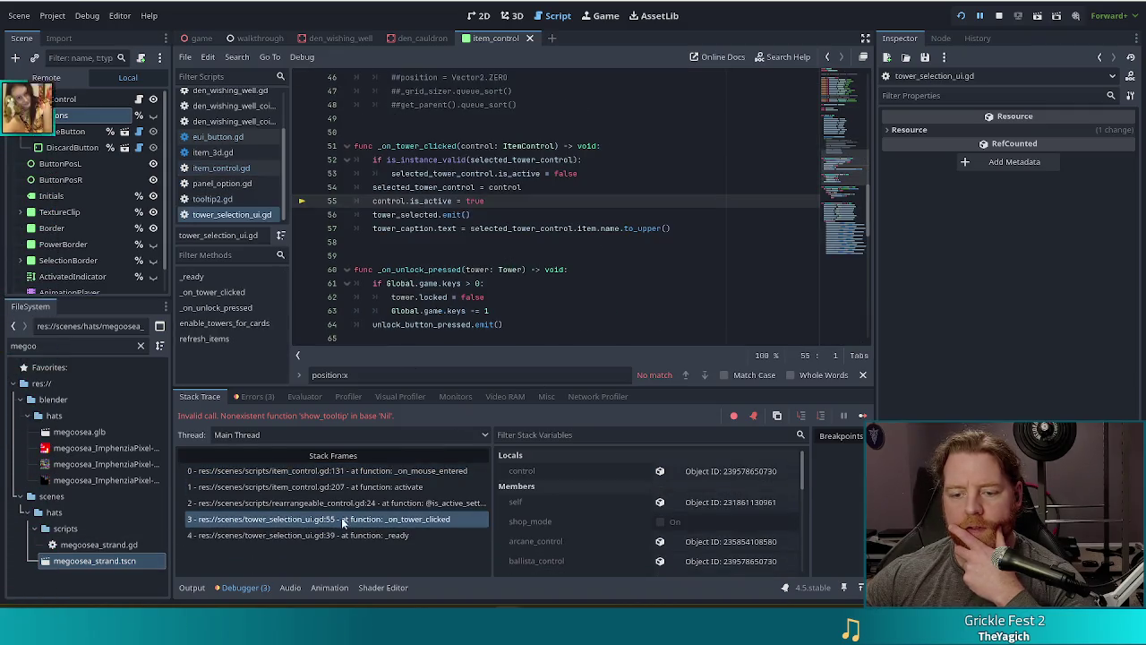
left_click(348, 502)
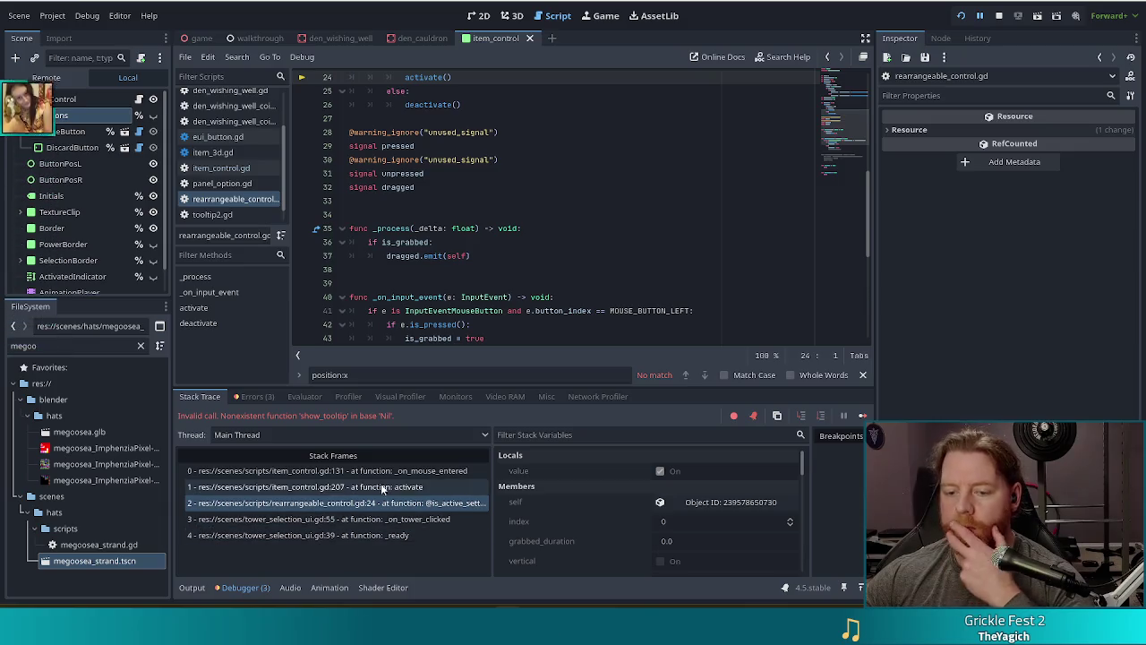
left_click(404, 470)
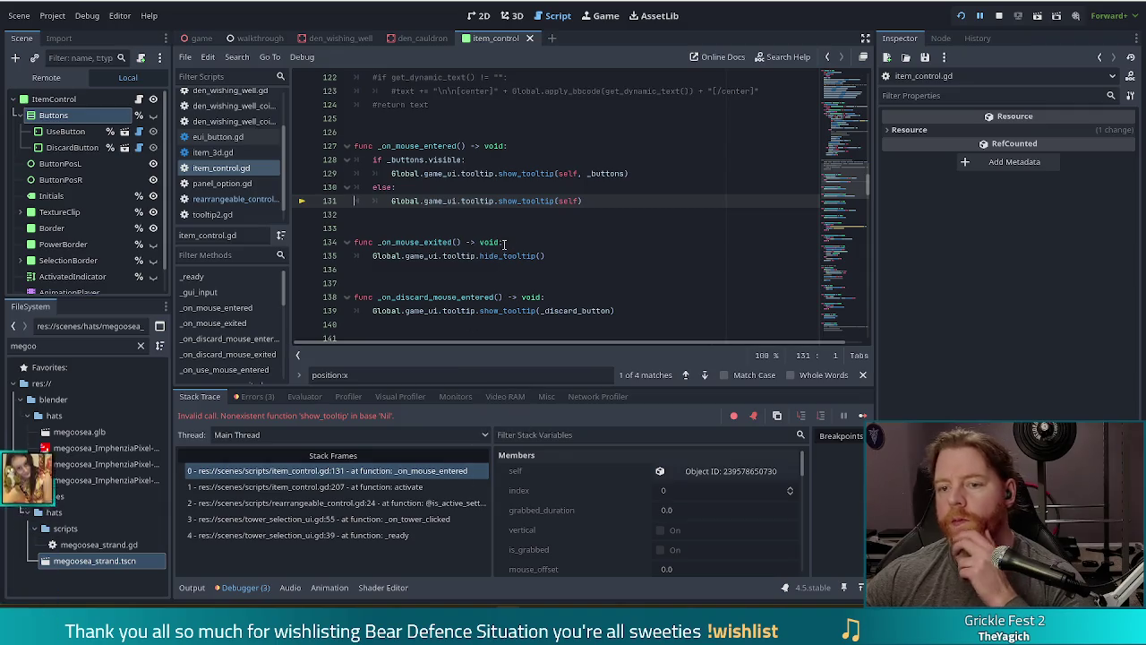
left_click(415, 487)
Step up the stack frames again from _ready to the activate() call at line 207
left_click(381, 535)
left_click(391, 520)
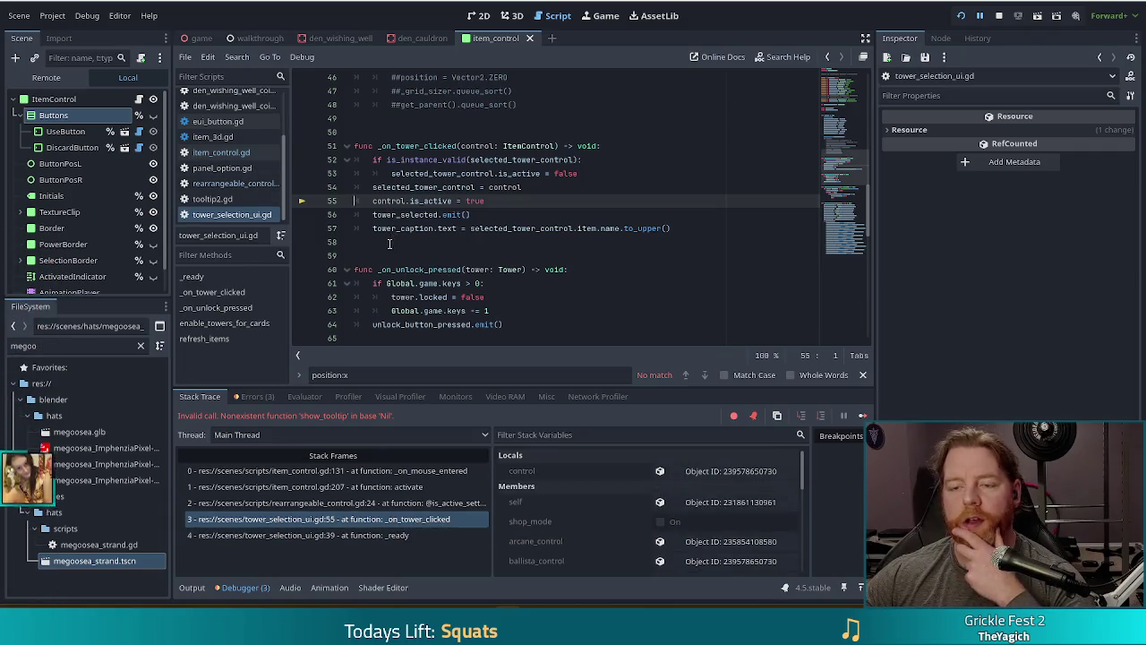
left_click(397, 502)
left_click(400, 486)
left_click(401, 474)
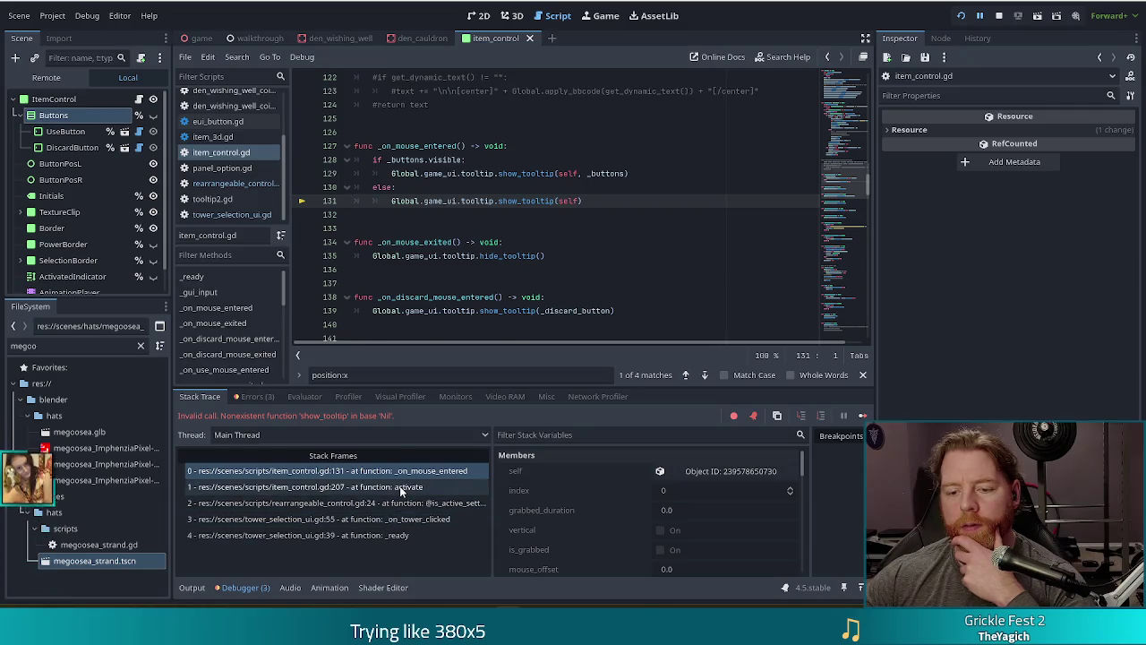
left_click(385, 486)
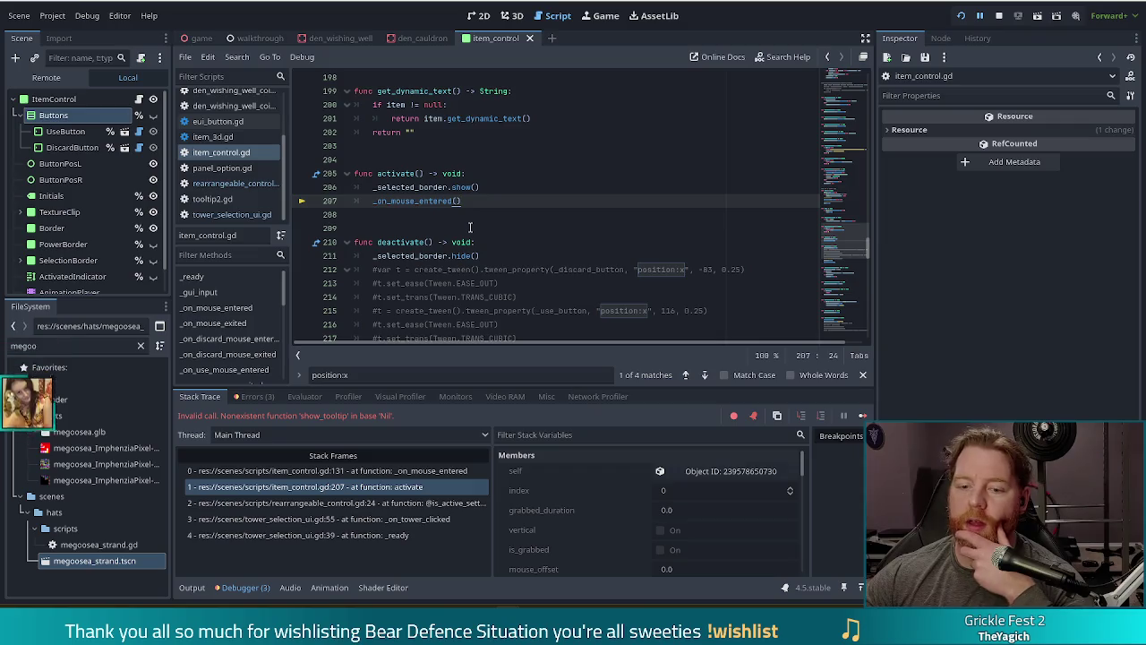
Wrap activate()'s _on_mouse_entered() call in an 'if is_inside_tree():' check and save the script
left_click(509, 189)
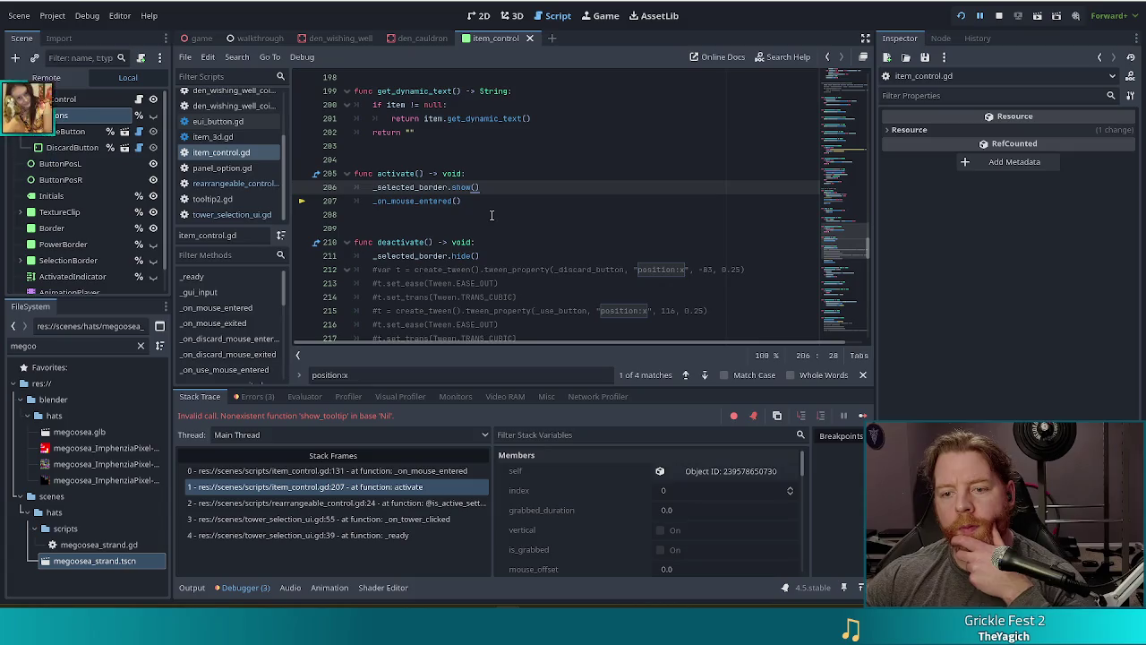
key("Return")
scroll(495, 231, "down", 2)
scroll(495, 232, "down", 1)
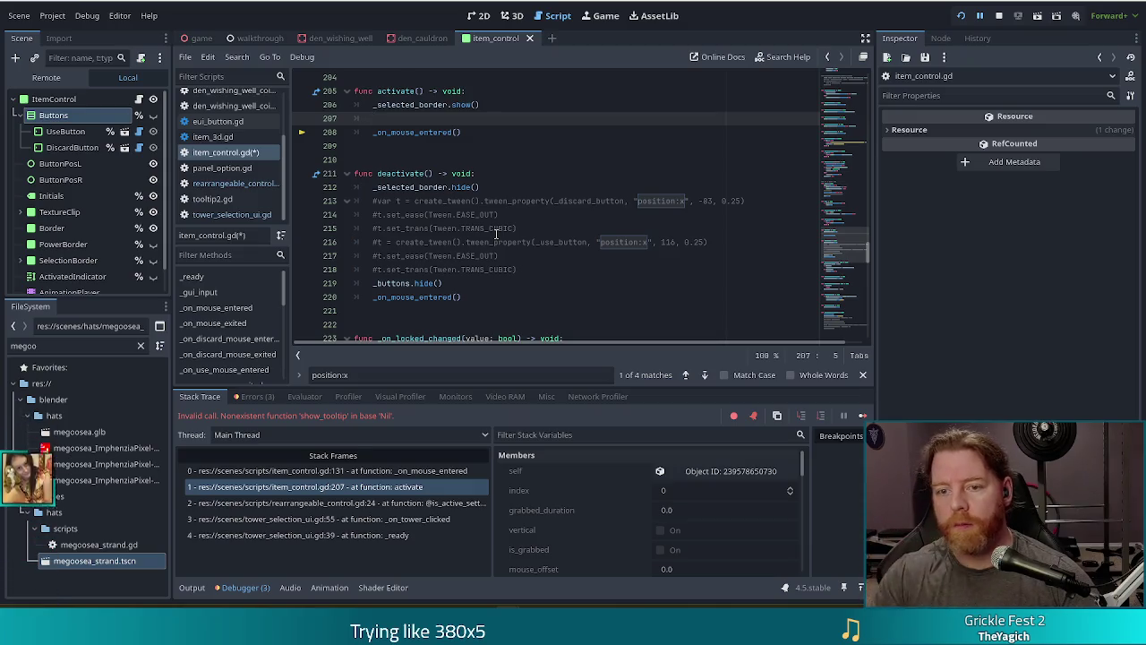
type("if is_in")
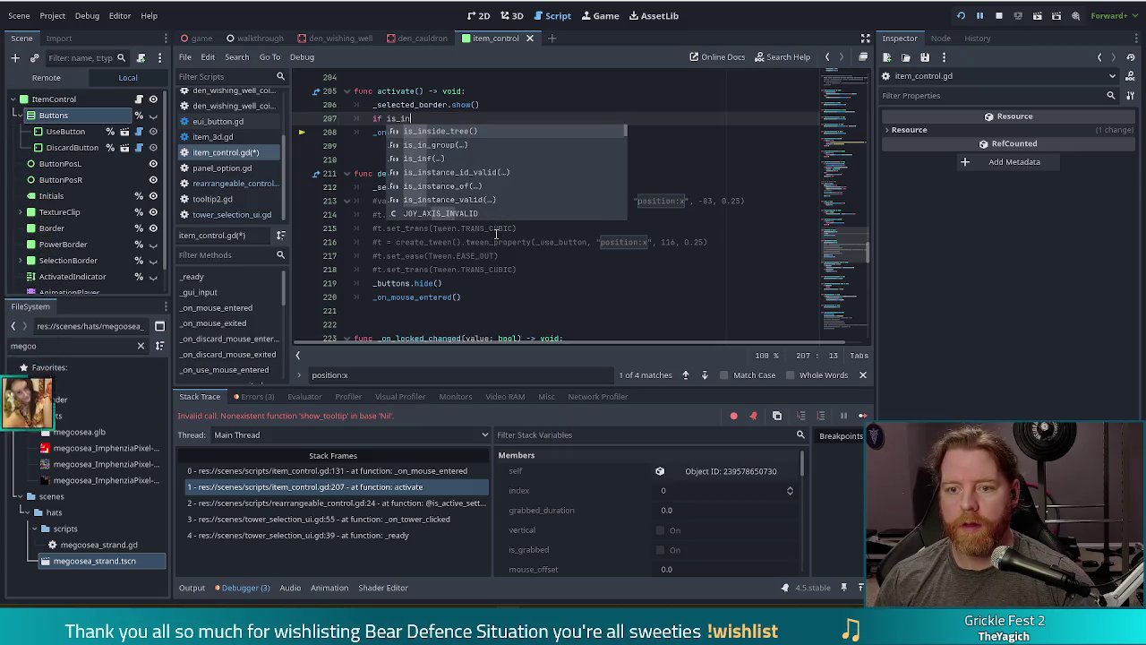
key("Return")
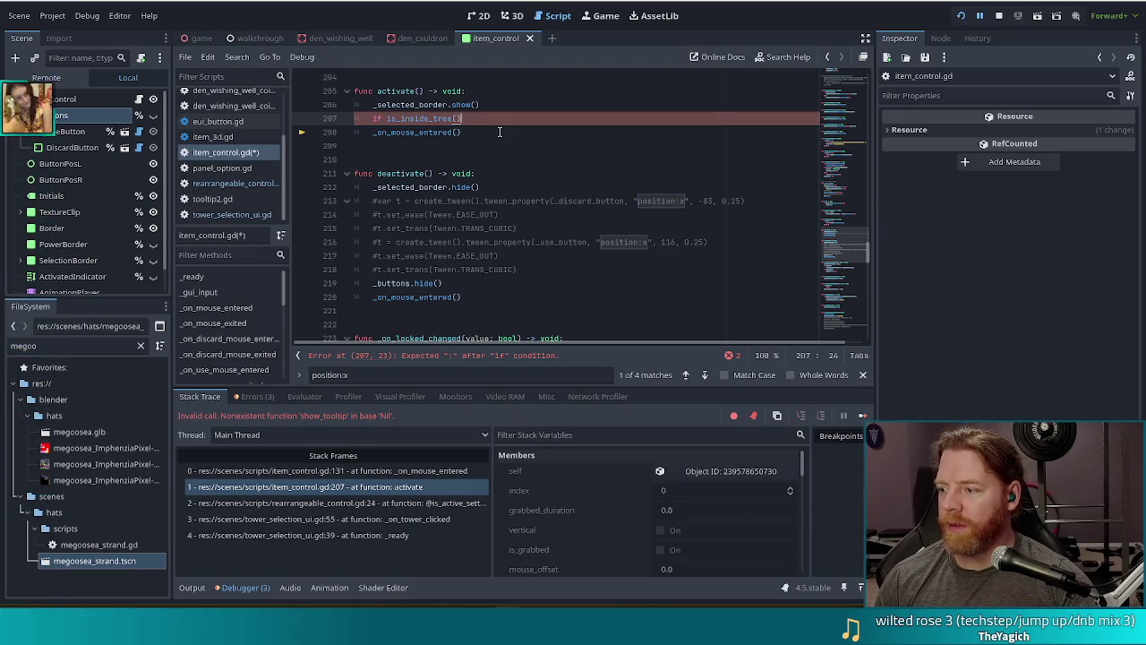
type(":")
key("Down")
key("Home")
key("Tab")
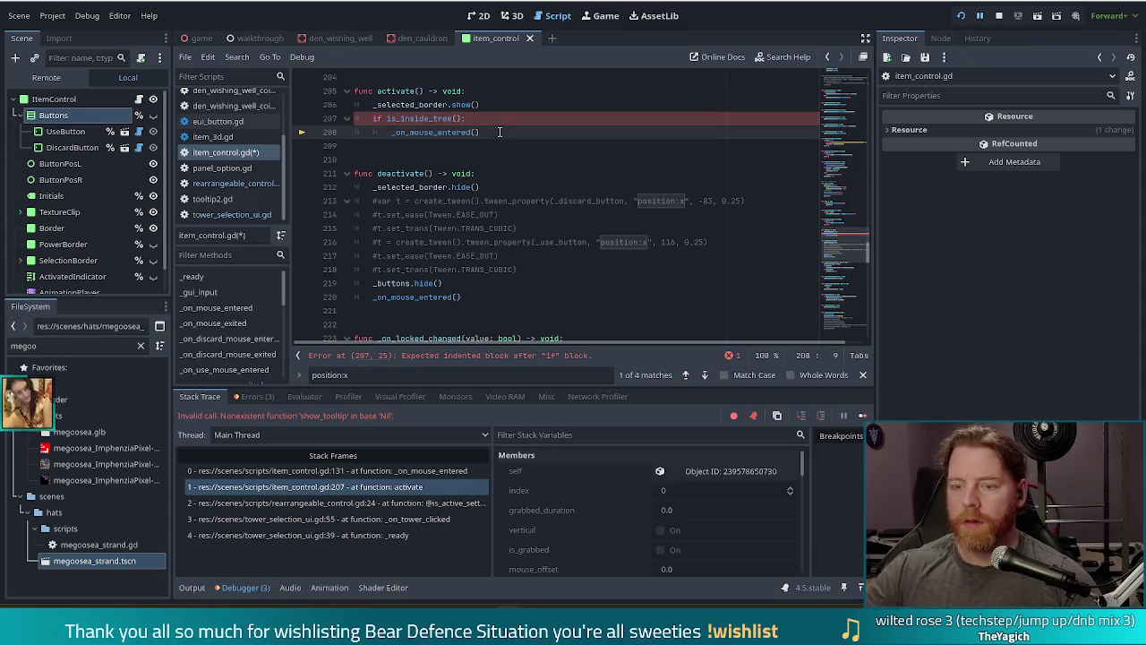
key("ctrl+s")
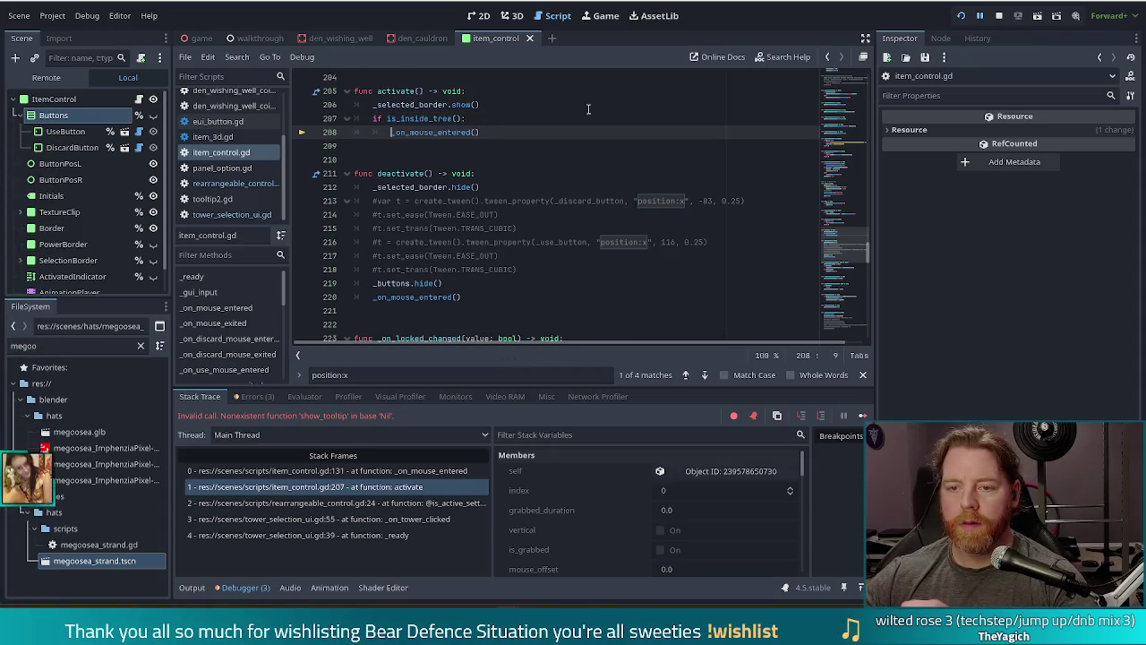
Restart the game and trace the new crash from line 131's tooltip back to activate()
left_click(999, 15)
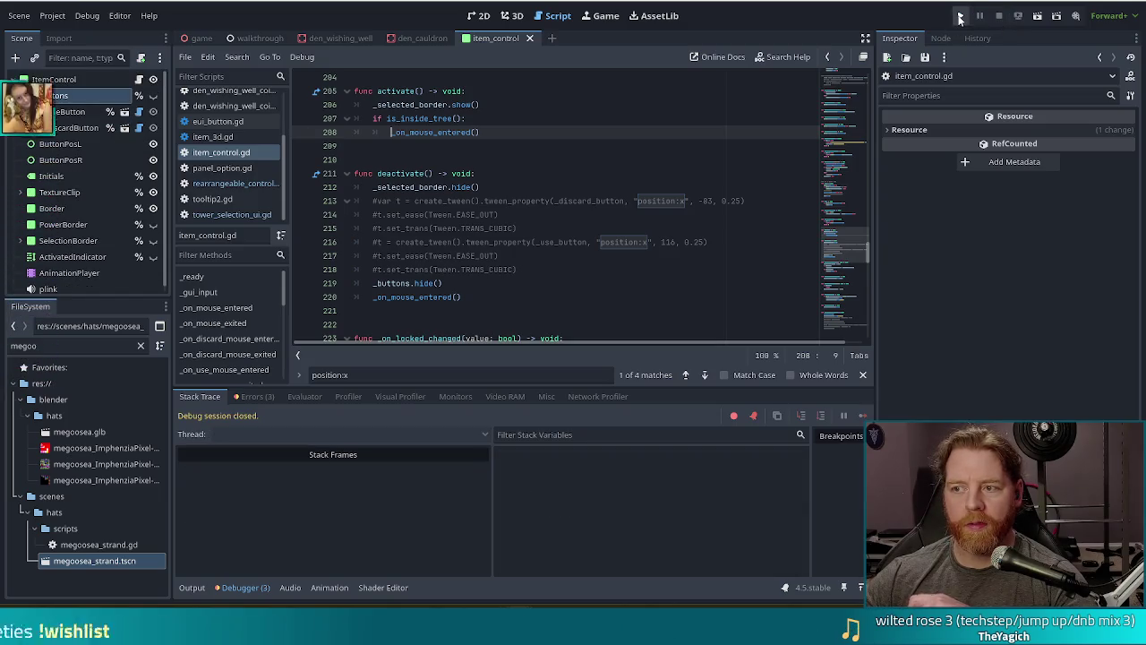
left_click(959, 15)
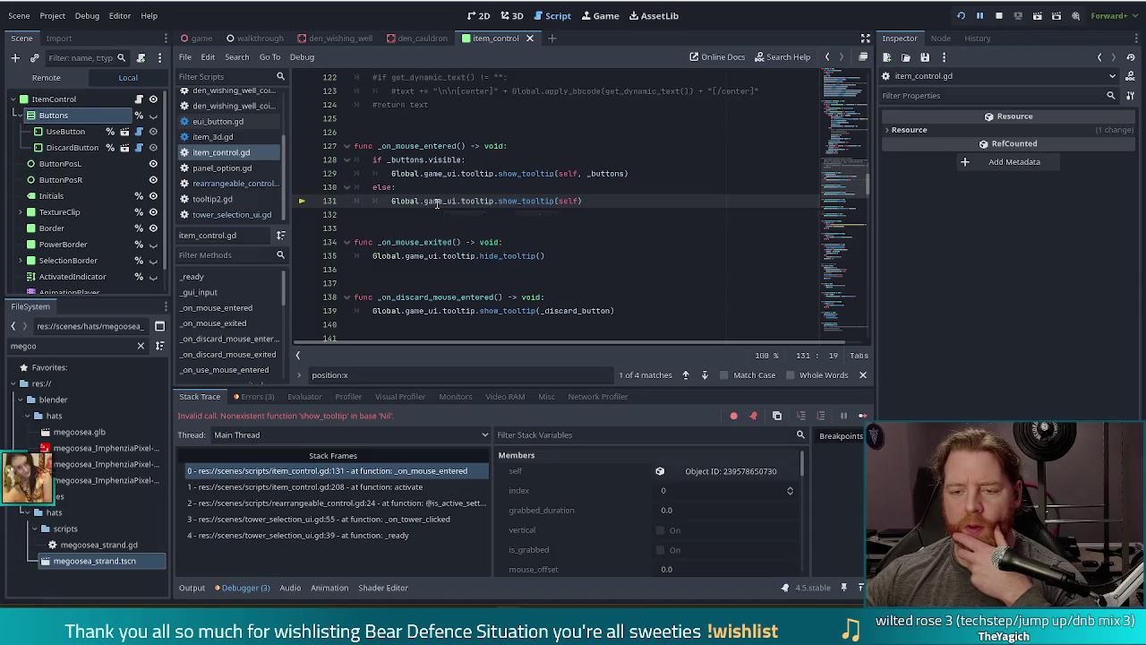
mouse_move(437, 203)
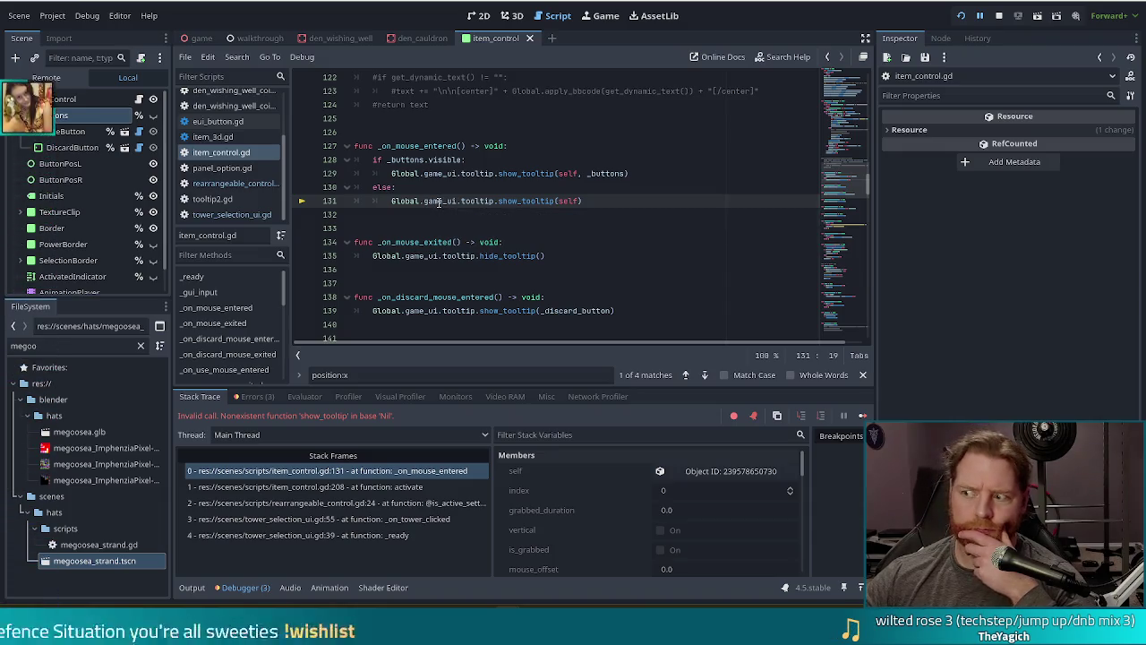
left_click(470, 201)
mouse_move(471, 200)
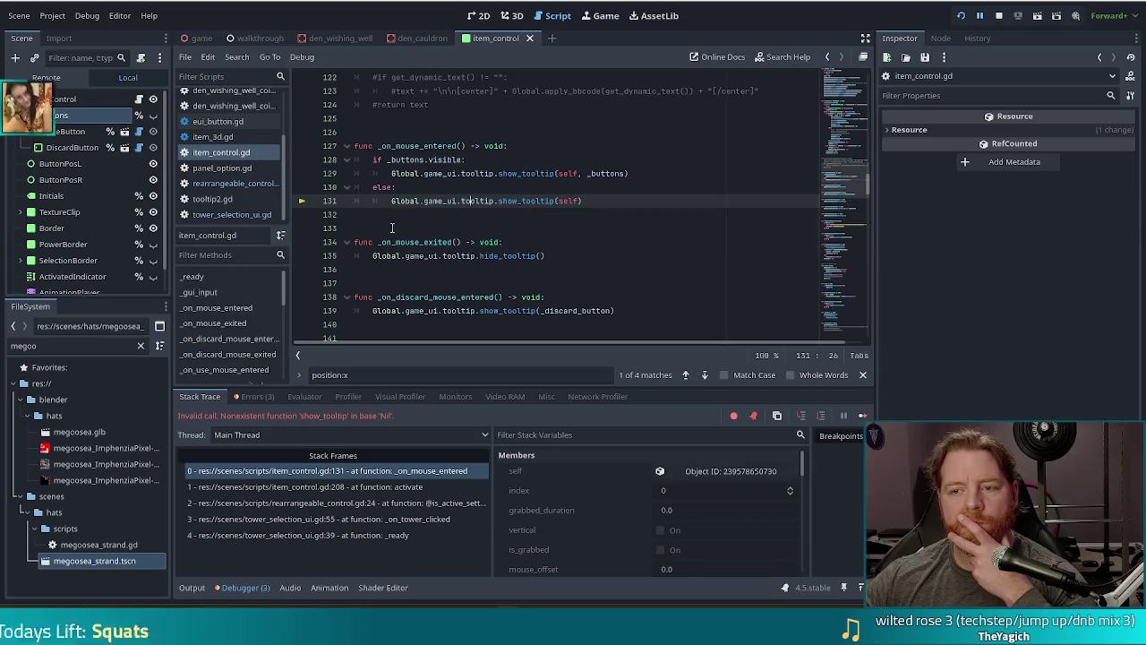
left_click(837, 116)
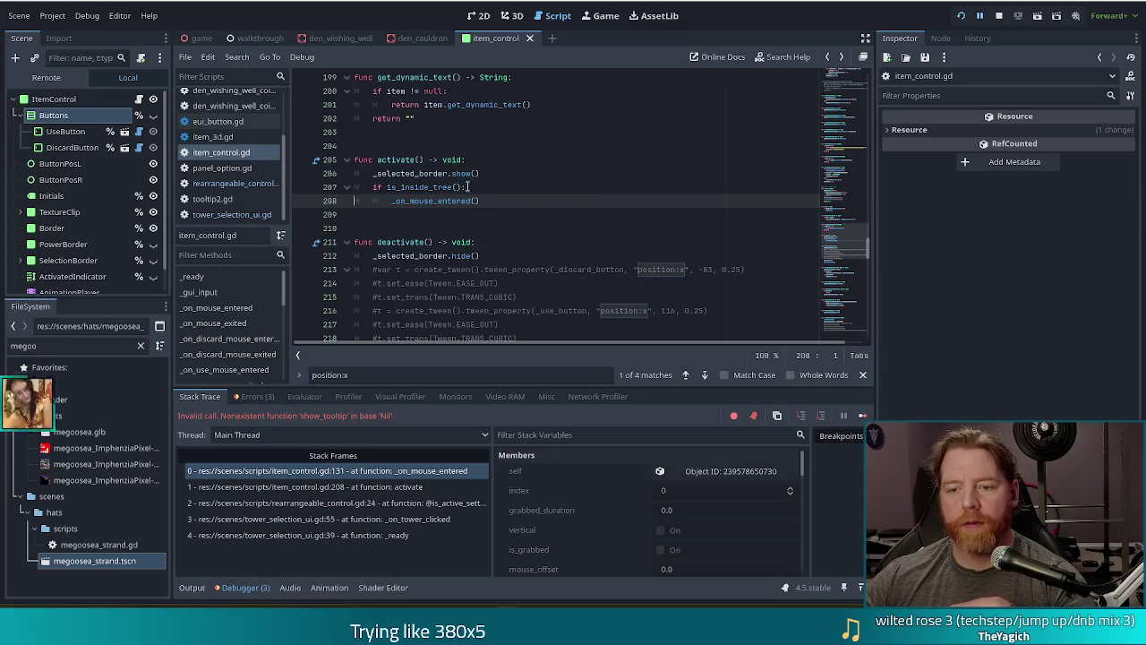
Replace the is_inside_tree() guard with is_instance_valid(Global.game_ui) and rerun with F5
left_click(998, 16)
left_click_drag(462, 187, 386, 187)
type("is _inst")
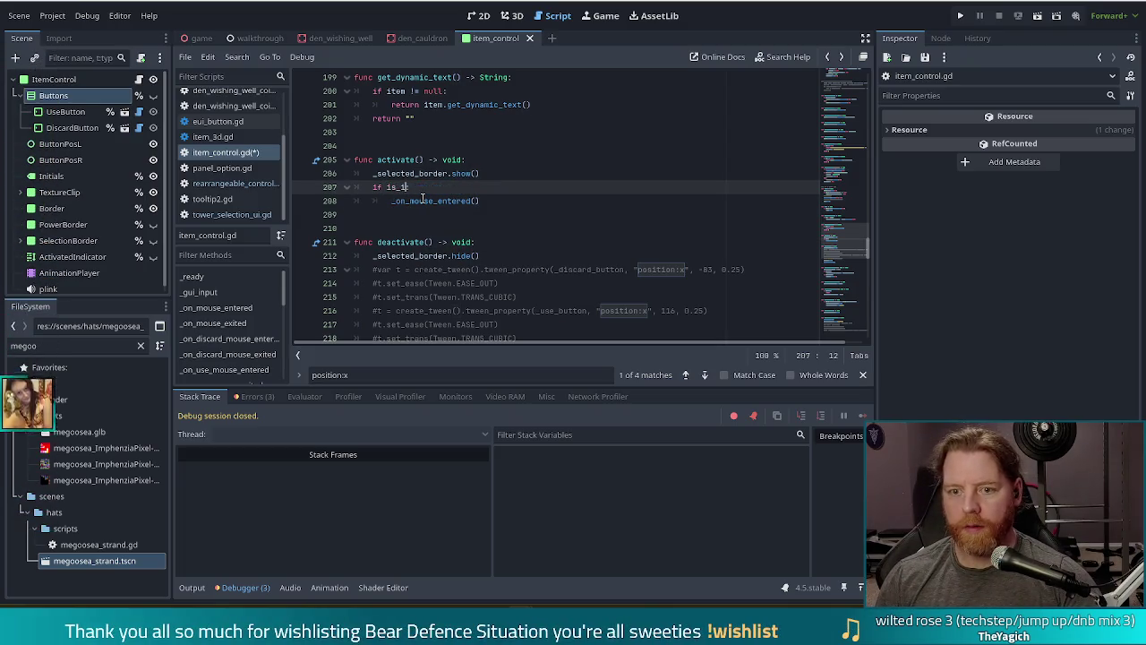
key("Down")
key("Down")
key("Return")
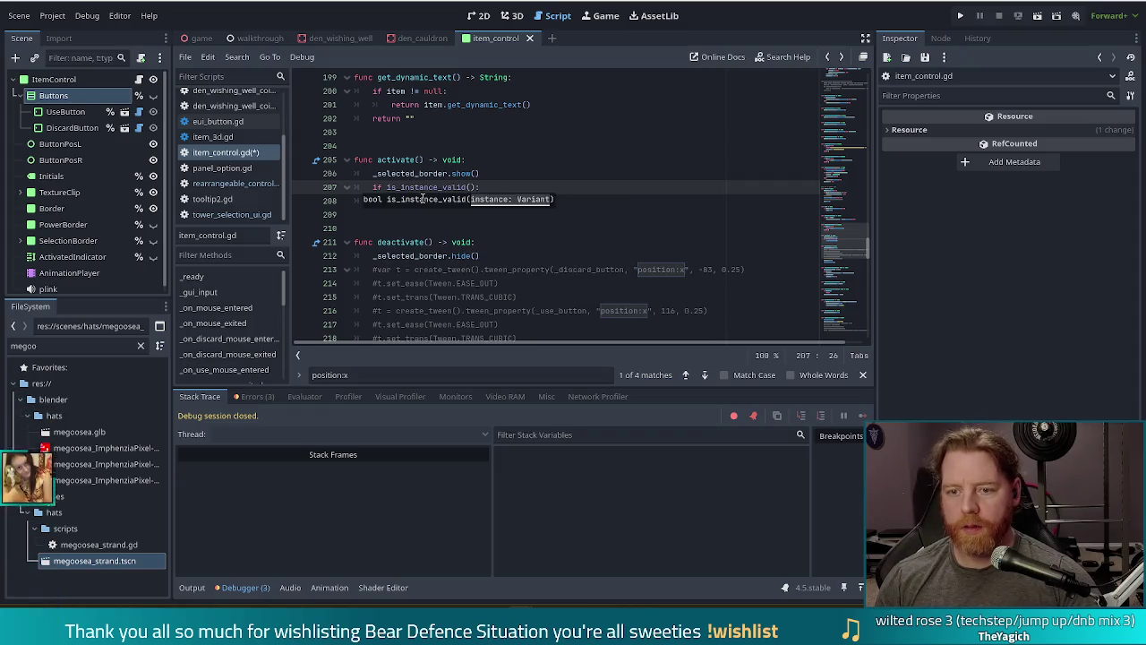
type("Global.game")
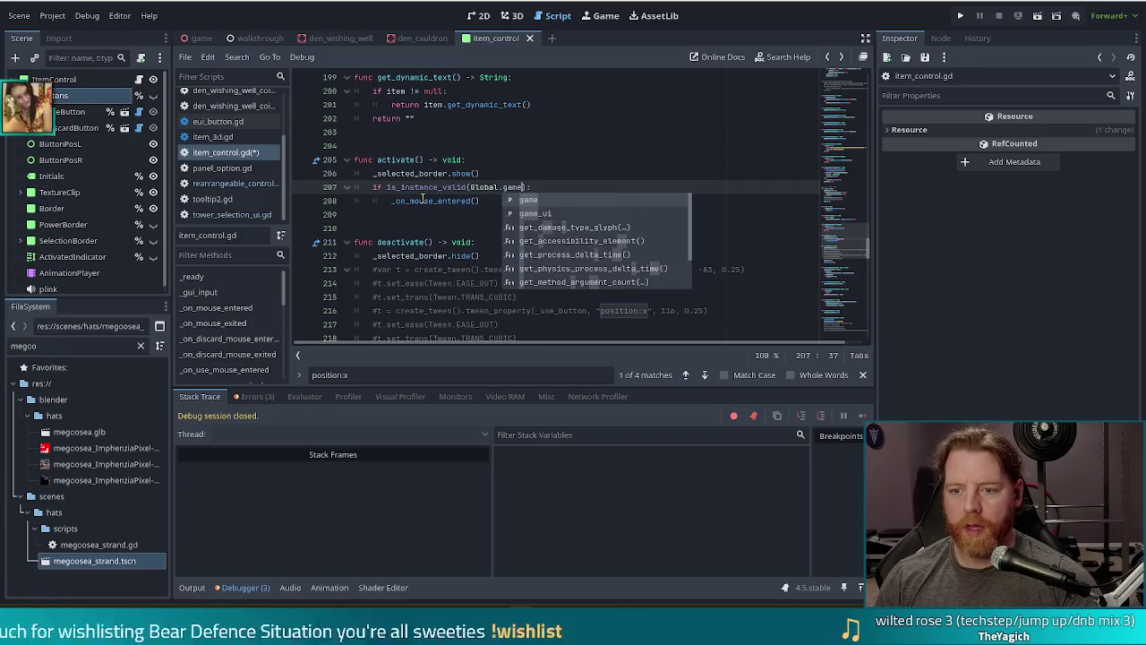
key("Down")
key("Return")
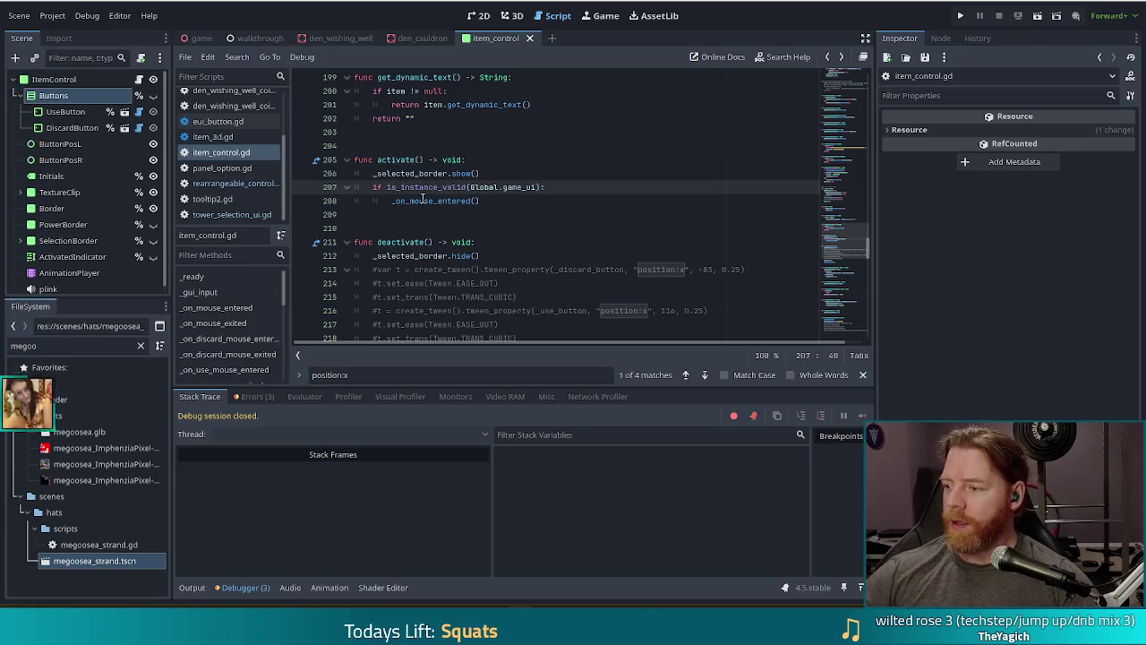
key("F5")
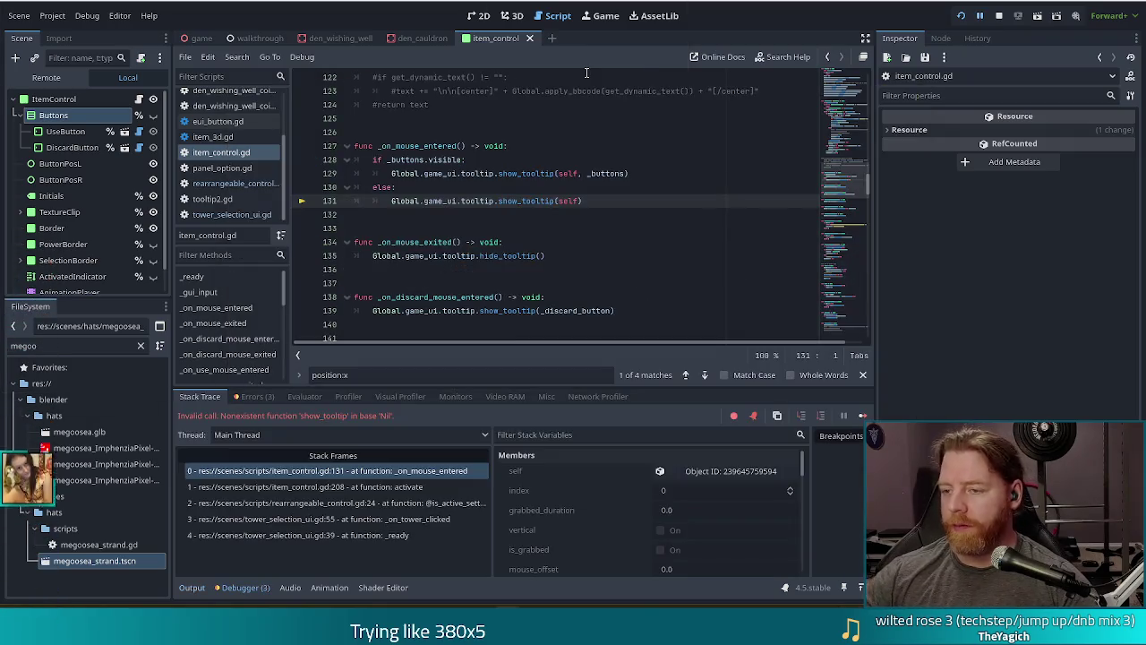
Inspect game_ui at line 131 and the activate() frame of the crash
left_click(444, 188)
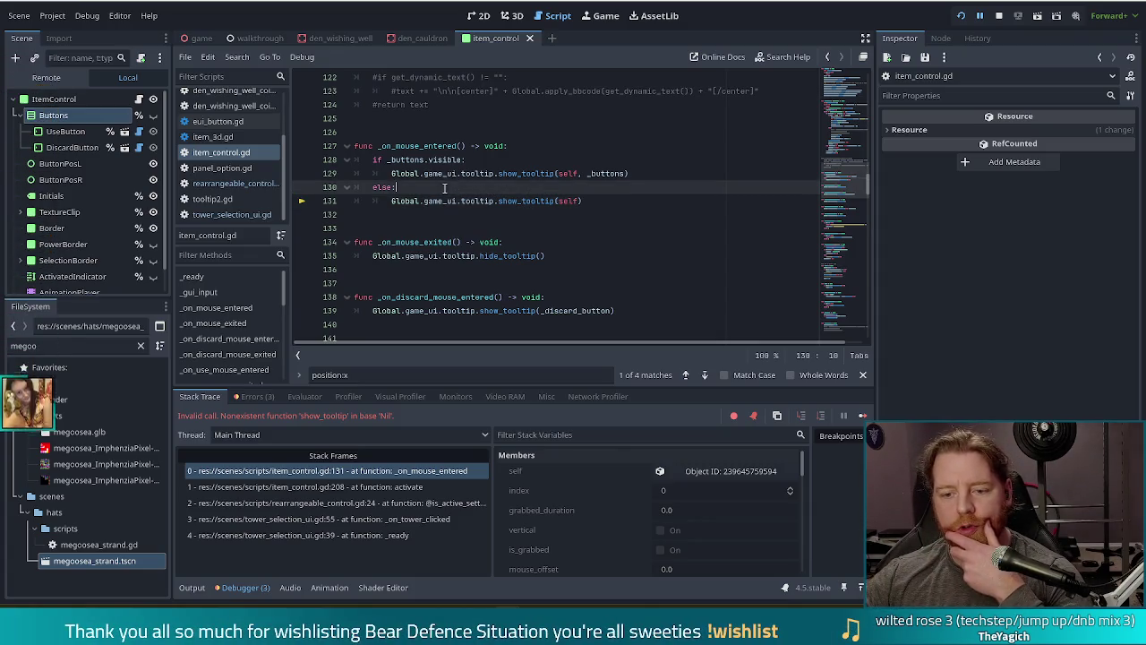
left_click(439, 200)
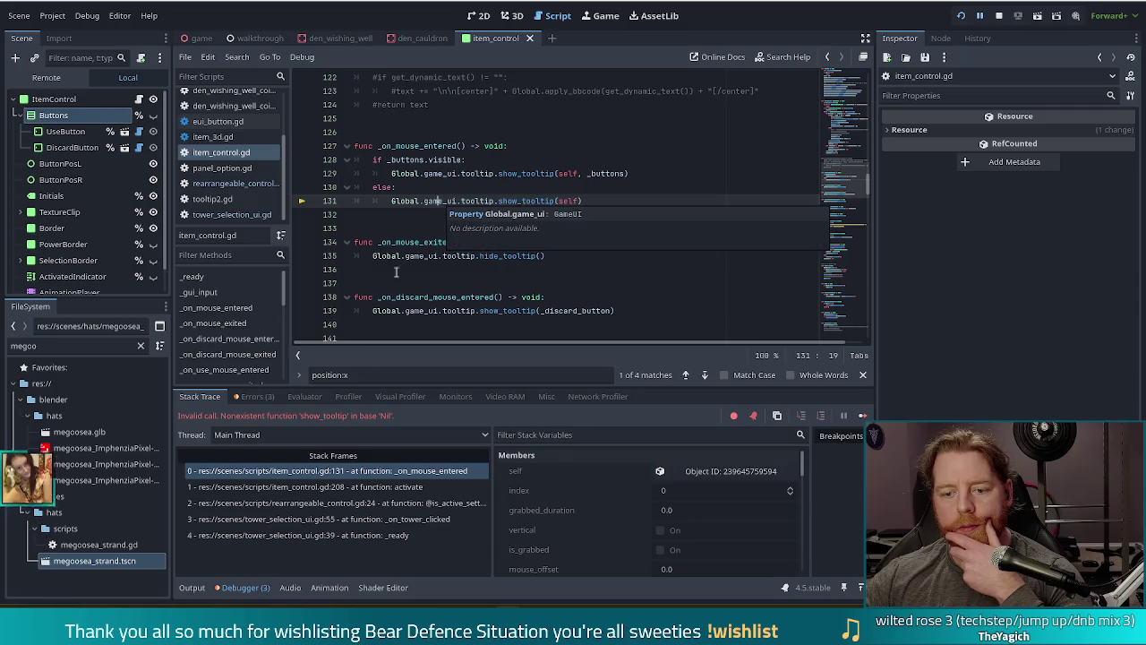
left_click(405, 483)
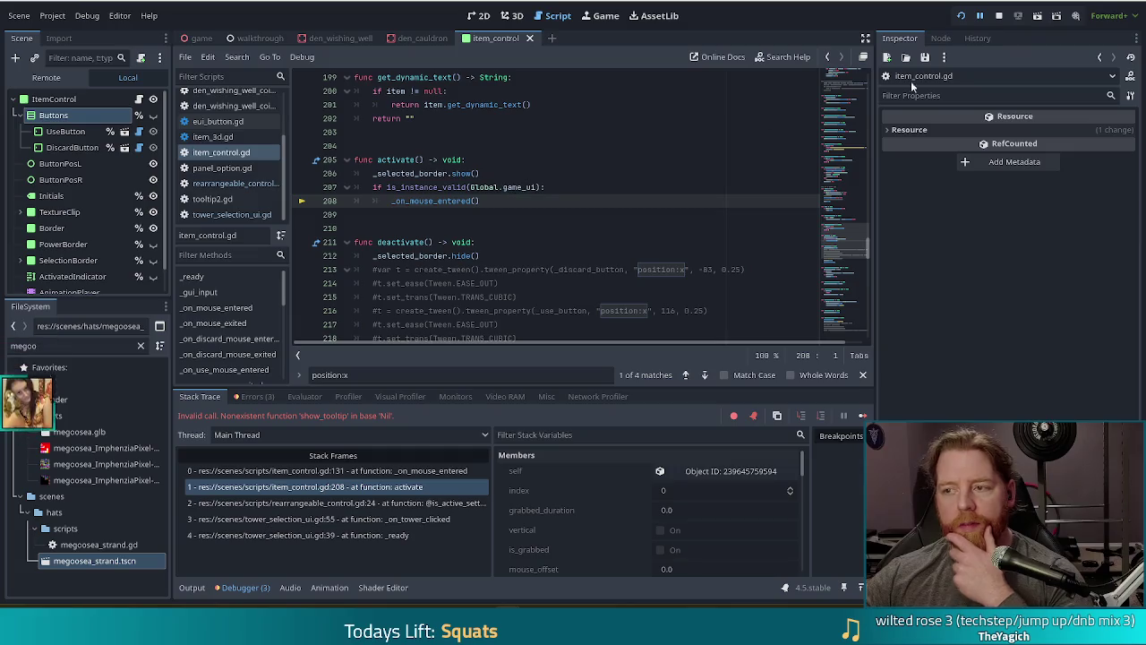
Change the guard to 'if Global.game_ui != null:', save, and rerun the game
left_click(1000, 16)
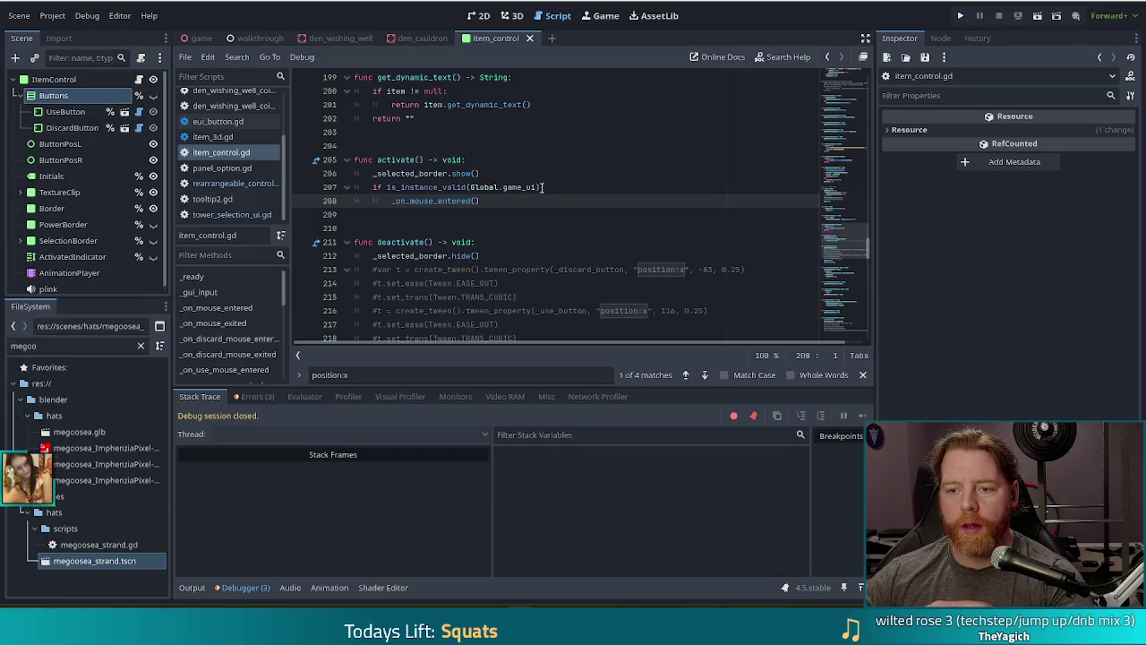
left_click(474, 188)
key("ctrl+shift+Left")
key("Delete")
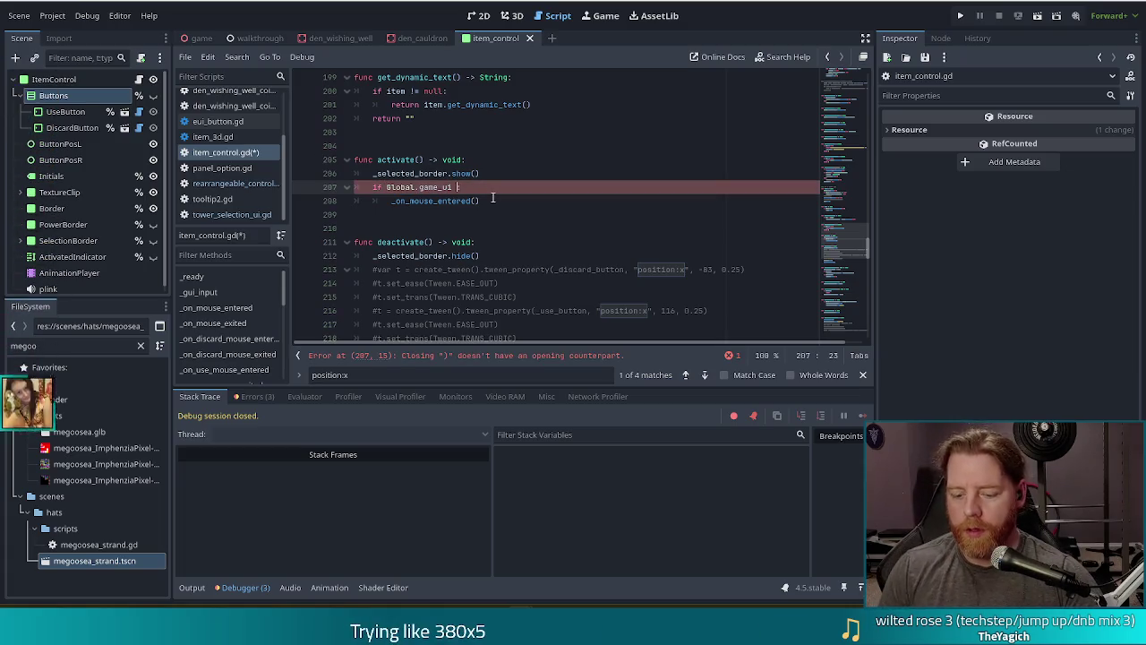
type("!=null:")
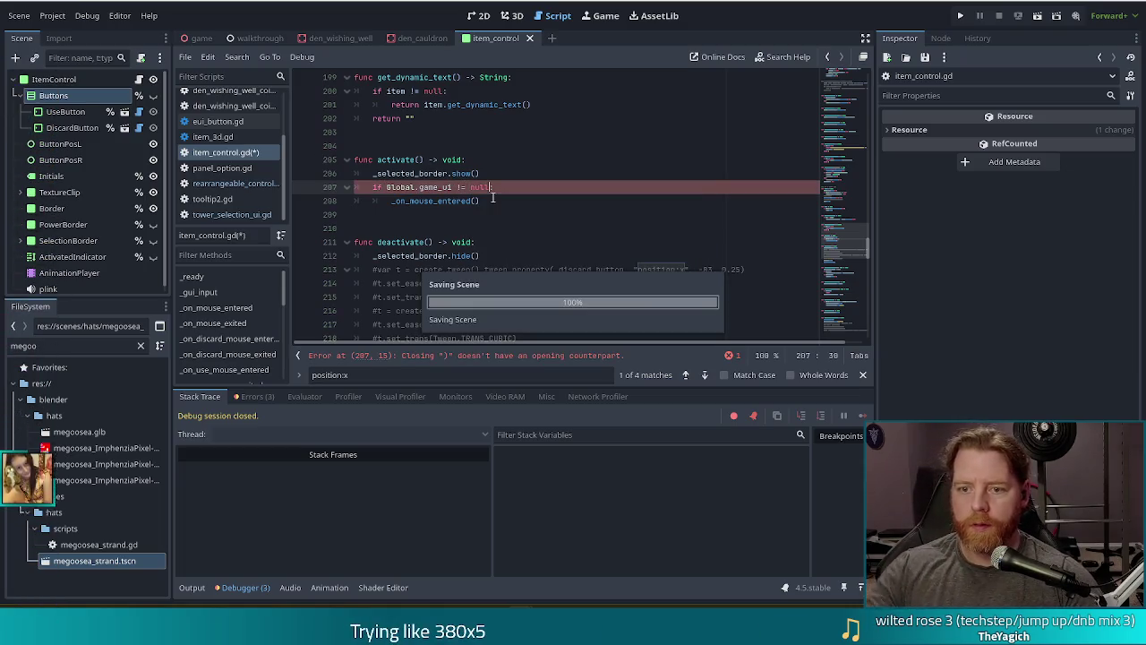
key("ctrl+s")
left_click(961, 15)
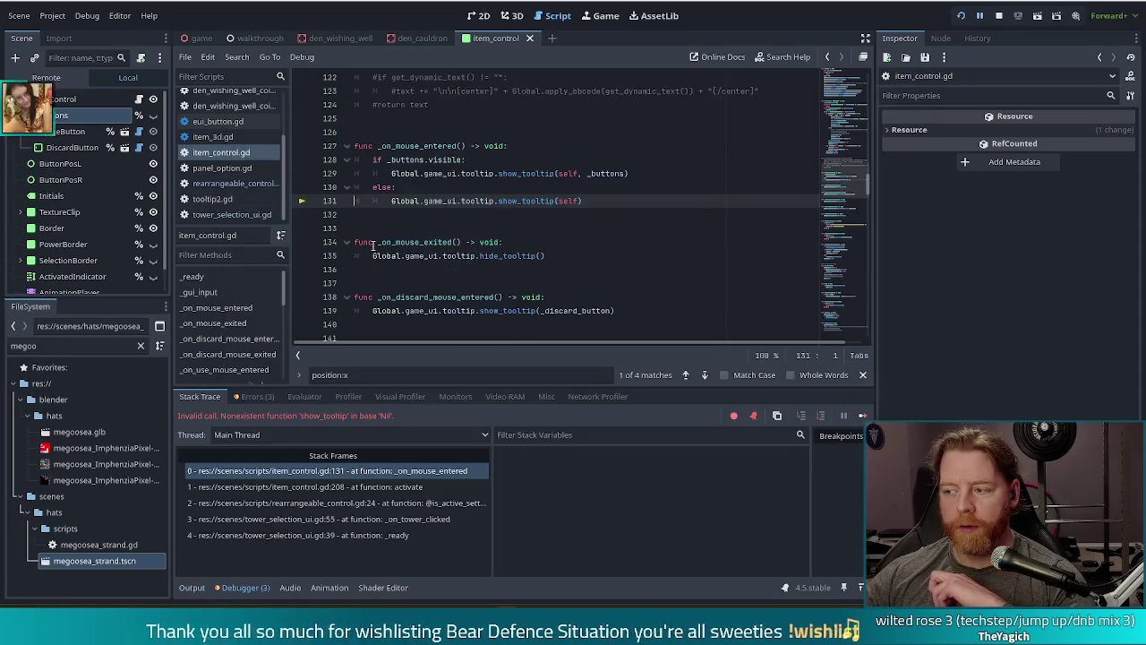
Recheck the crash frames, change the guard to 'if Global.game_ui.tooltip != null:' and relaunch
mouse_move(371, 255)
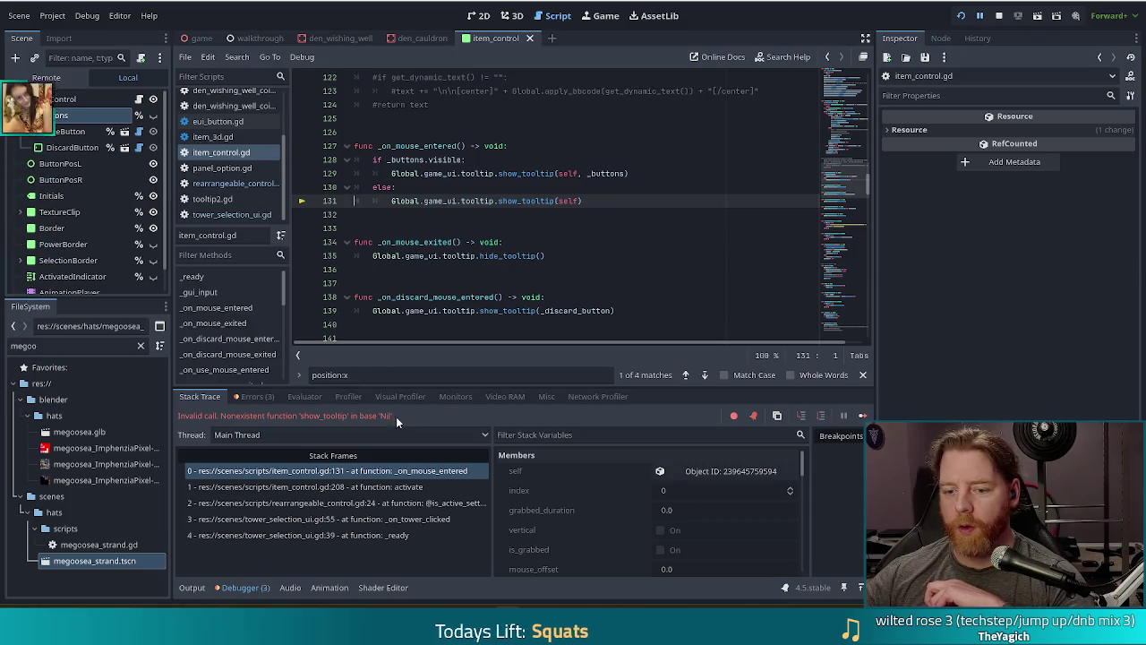
left_click(380, 487)
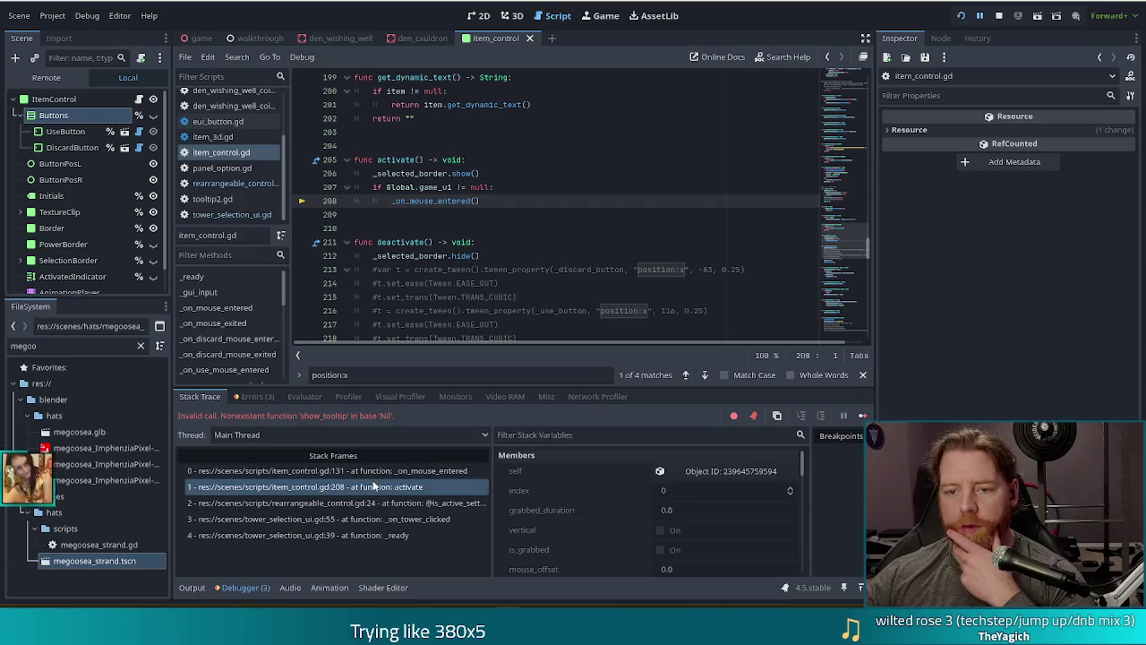
left_click(427, 471)
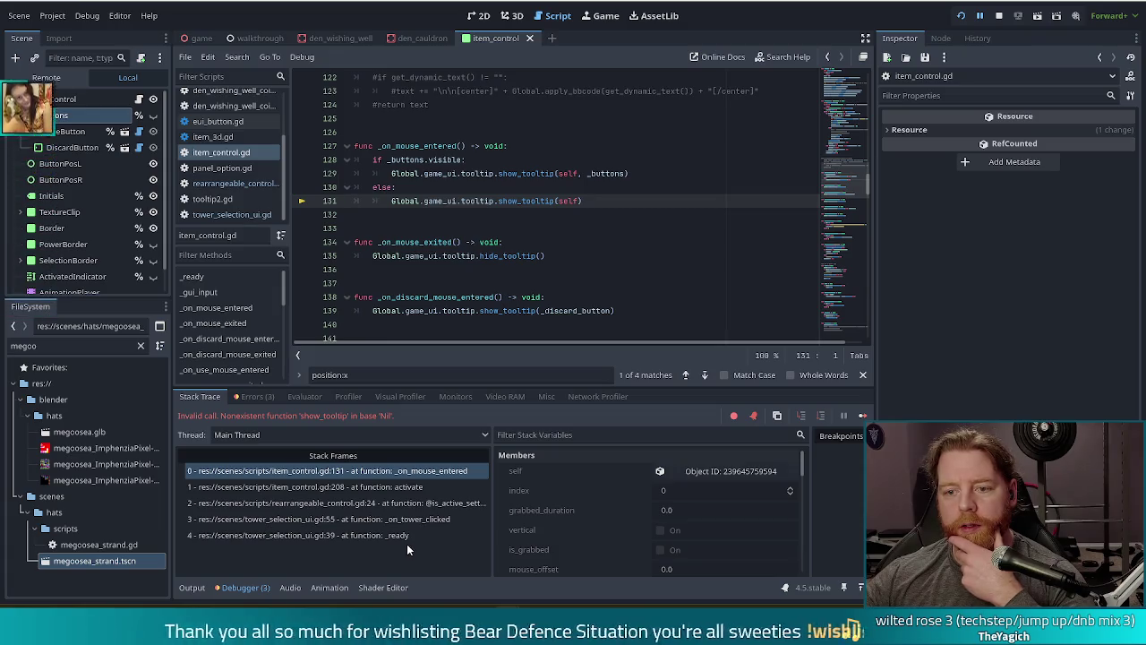
key("alt+Left")
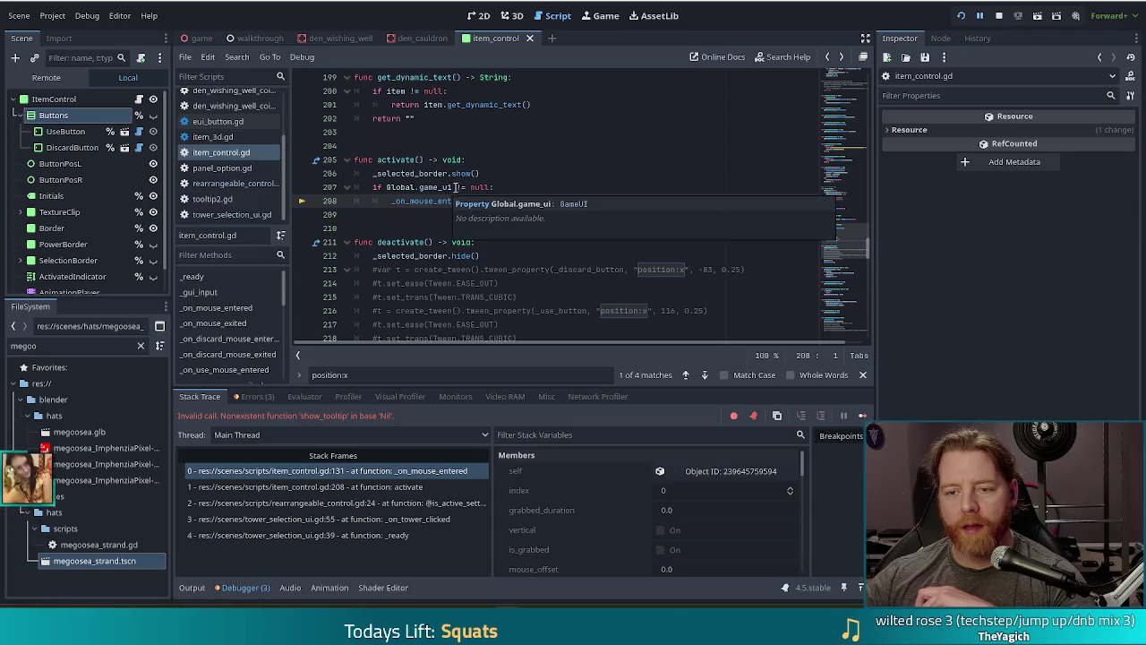
left_click(455, 187)
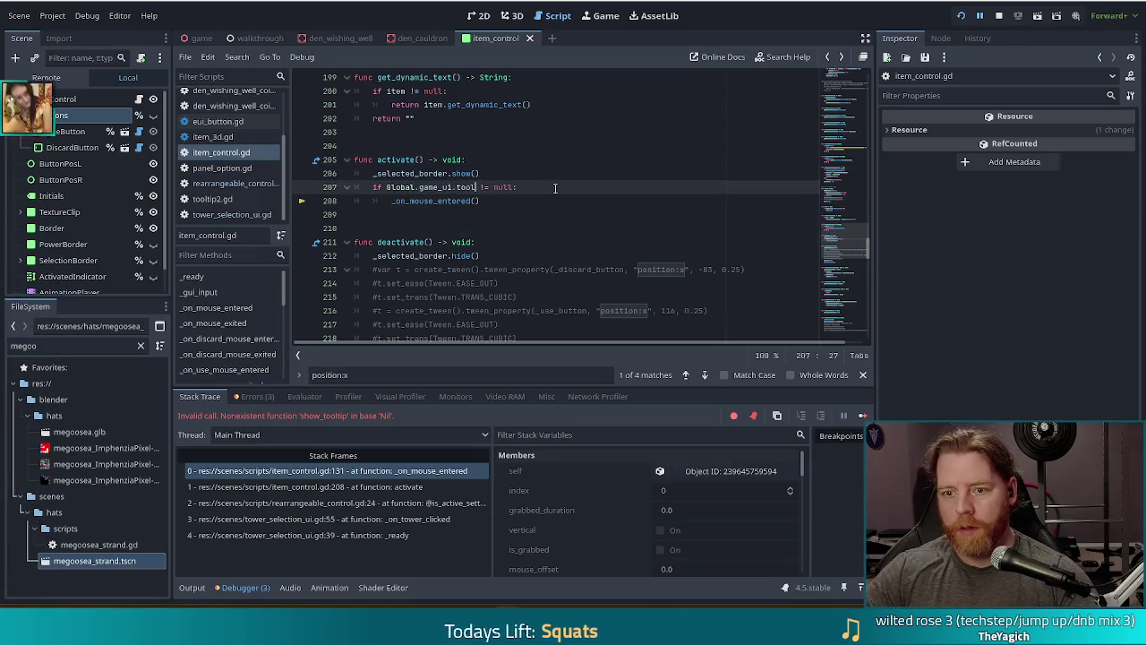
type("tooltip")
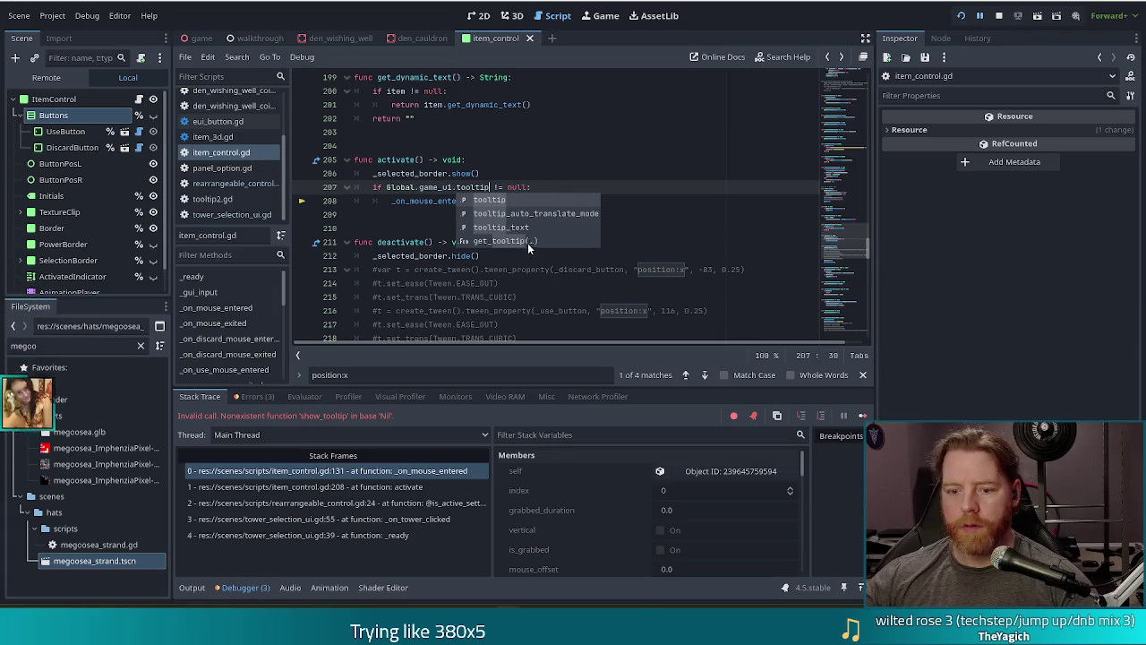
left_click(961, 17)
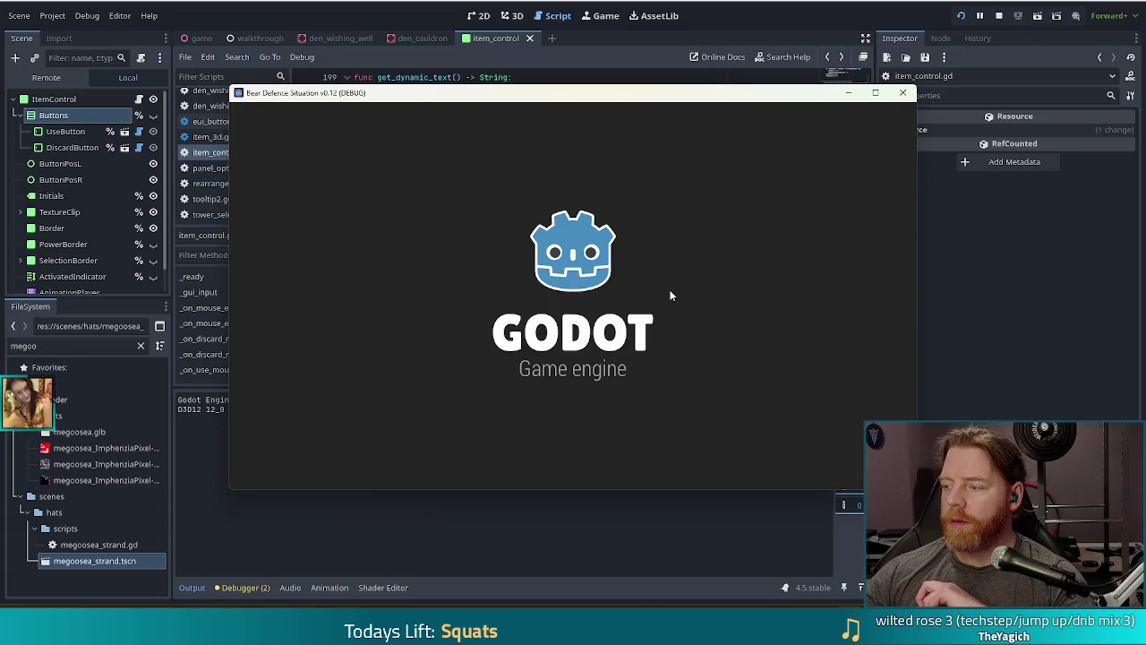
Start a new game, run the test_kit console command, and add one bone to the cauldron
left_click(419, 316)
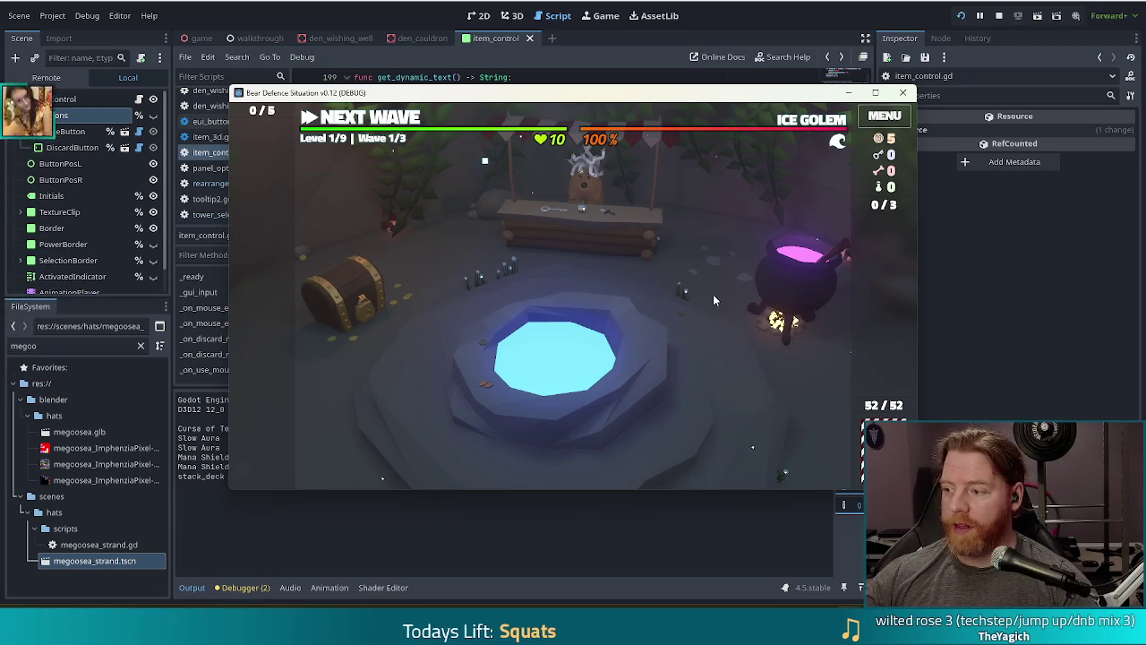
left_click(782, 288)
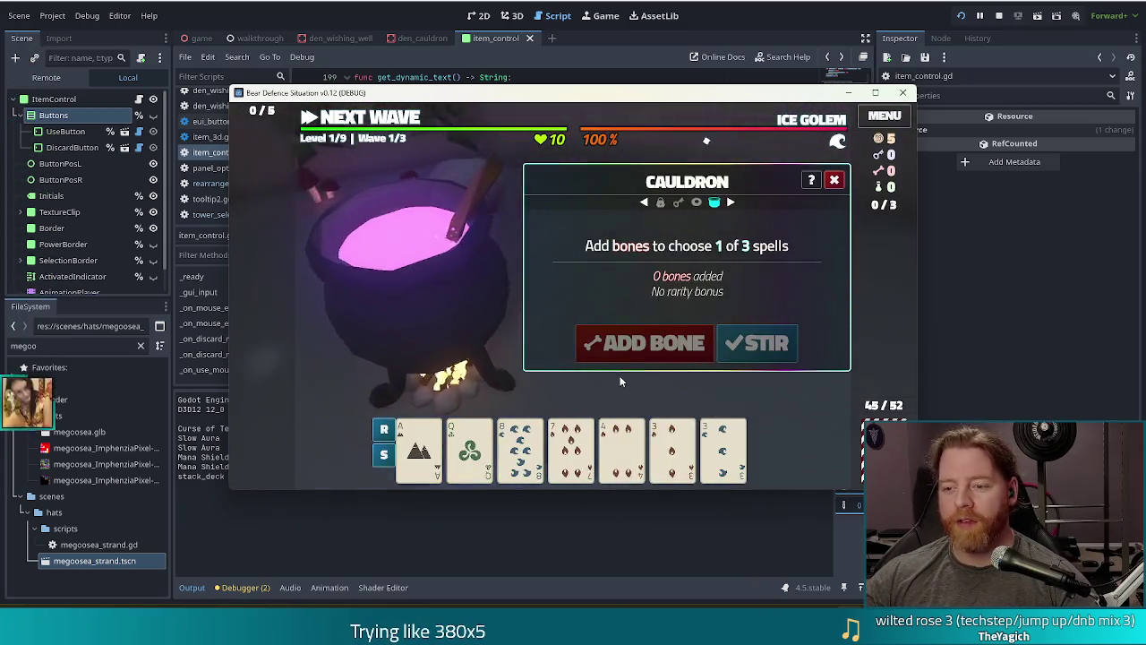
key("grave")
type("test_kit")
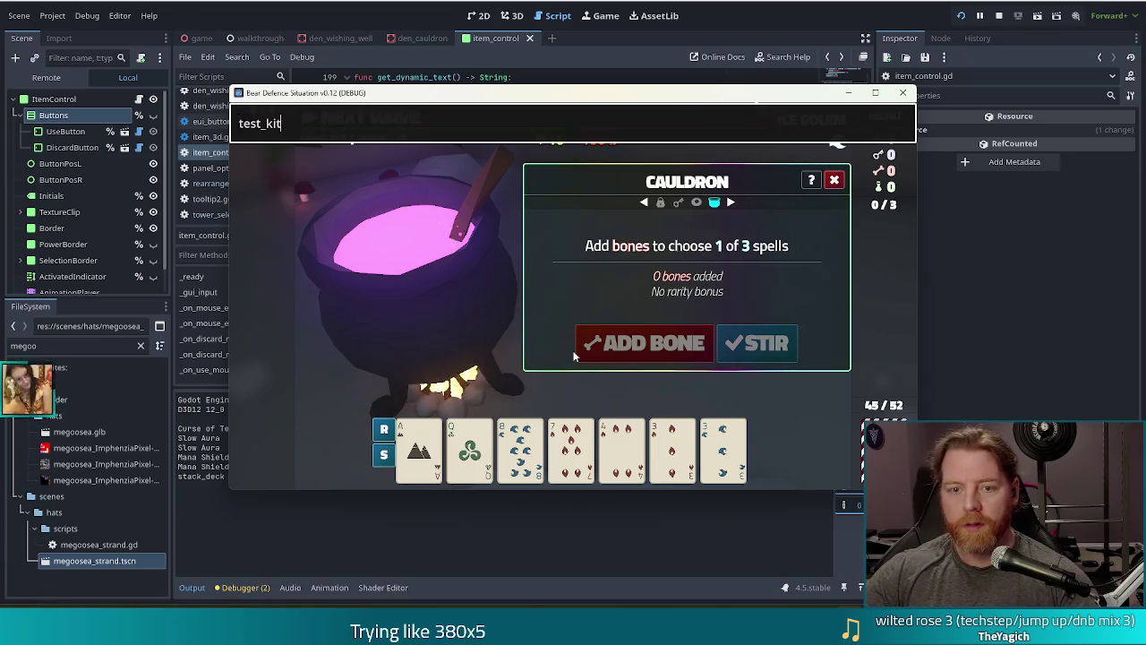
key("Return")
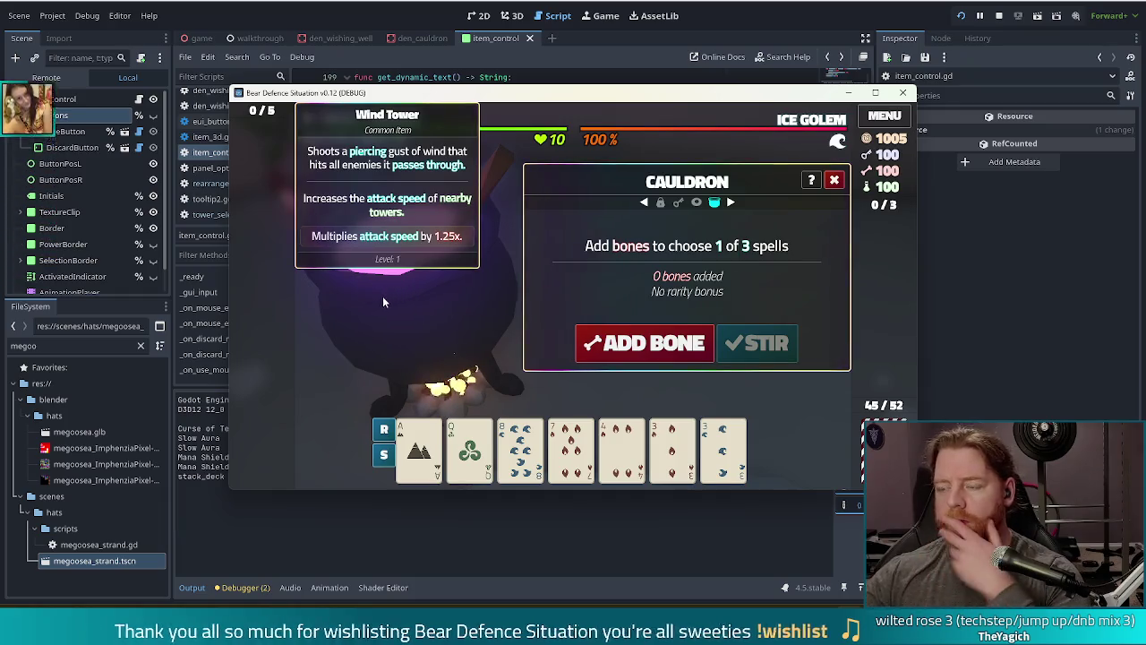
left_click(598, 349)
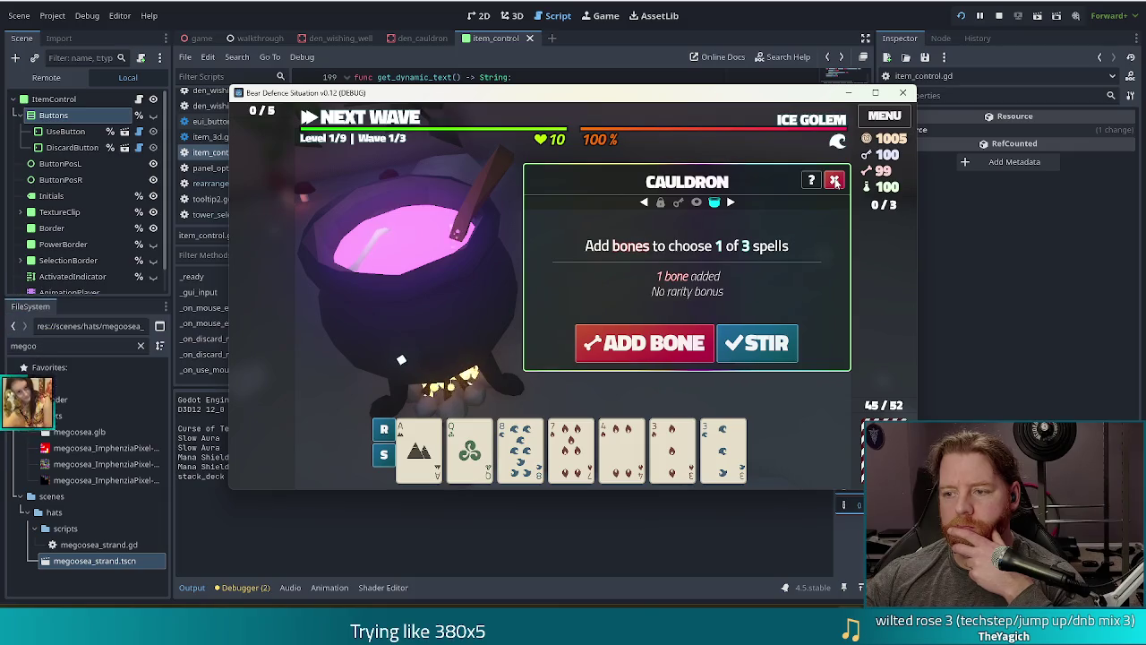
Stir the cauldron, bottle the Alter: Earth spell, and close the Cauldron panel
left_click(756, 344)
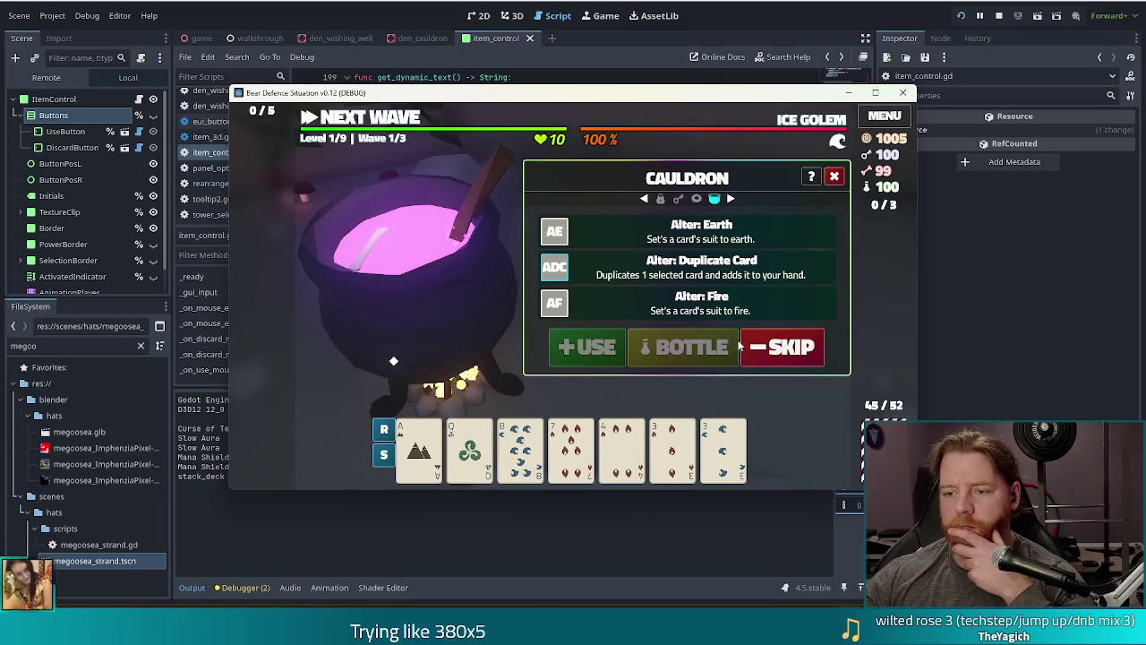
left_click(632, 351)
left_click(832, 182)
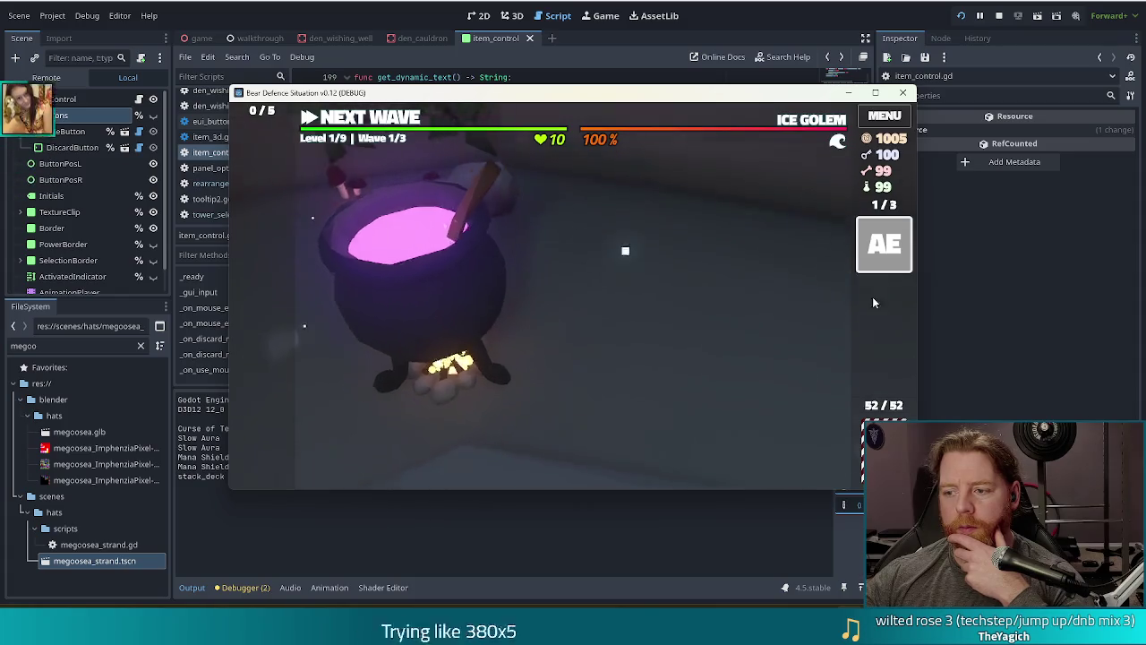
left_click(890, 251)
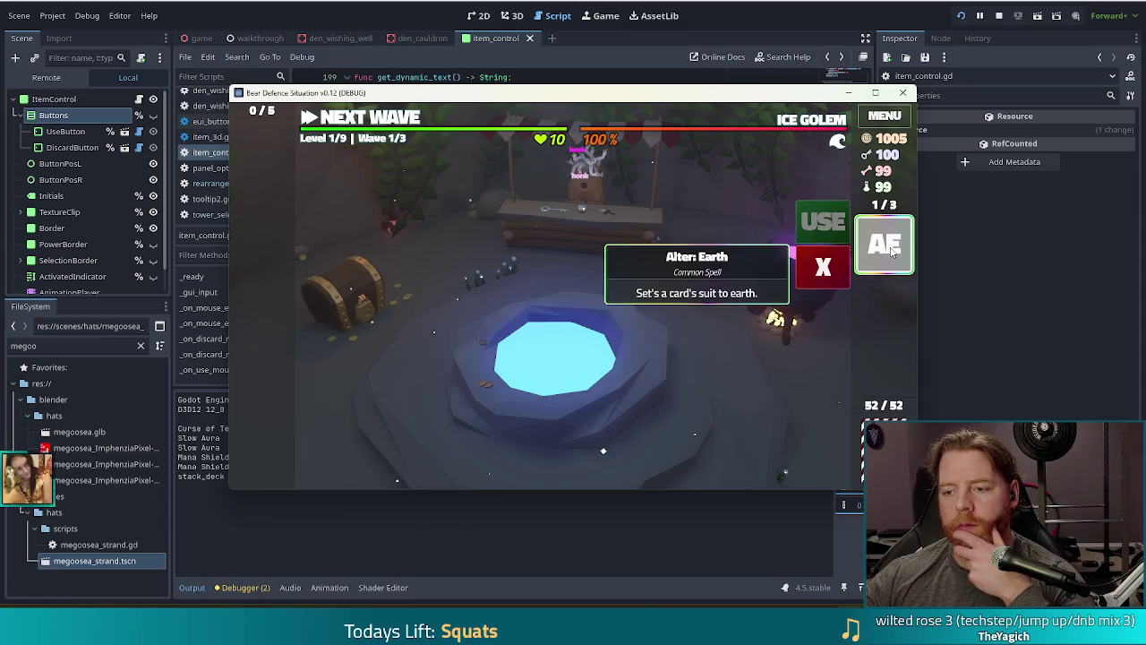
Select and toggle the bottled Alter: Earth item to show its USE/X buttons and tooltip
left_click(892, 253)
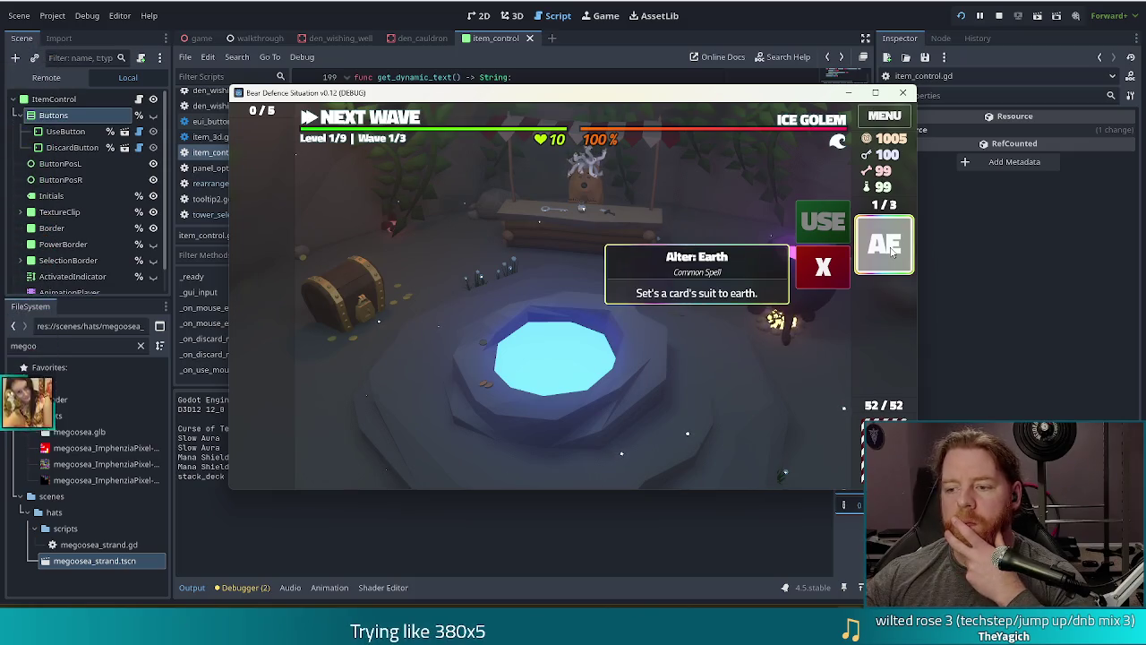
left_click(892, 254)
left_click(893, 253)
left_click(893, 253)
double_click(895, 253)
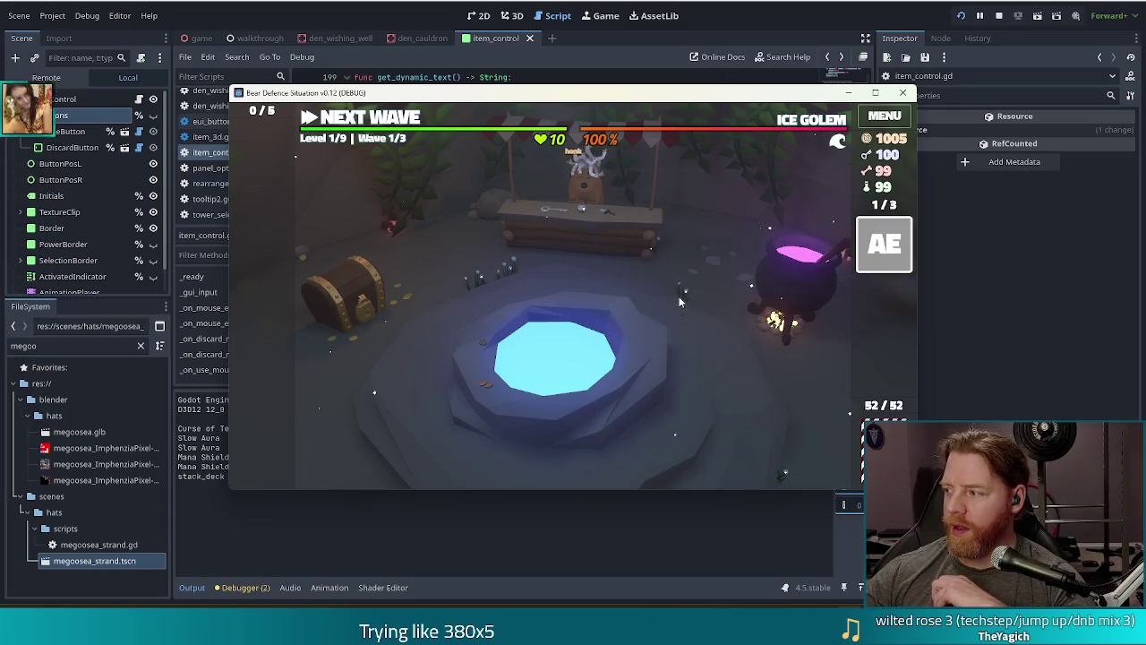
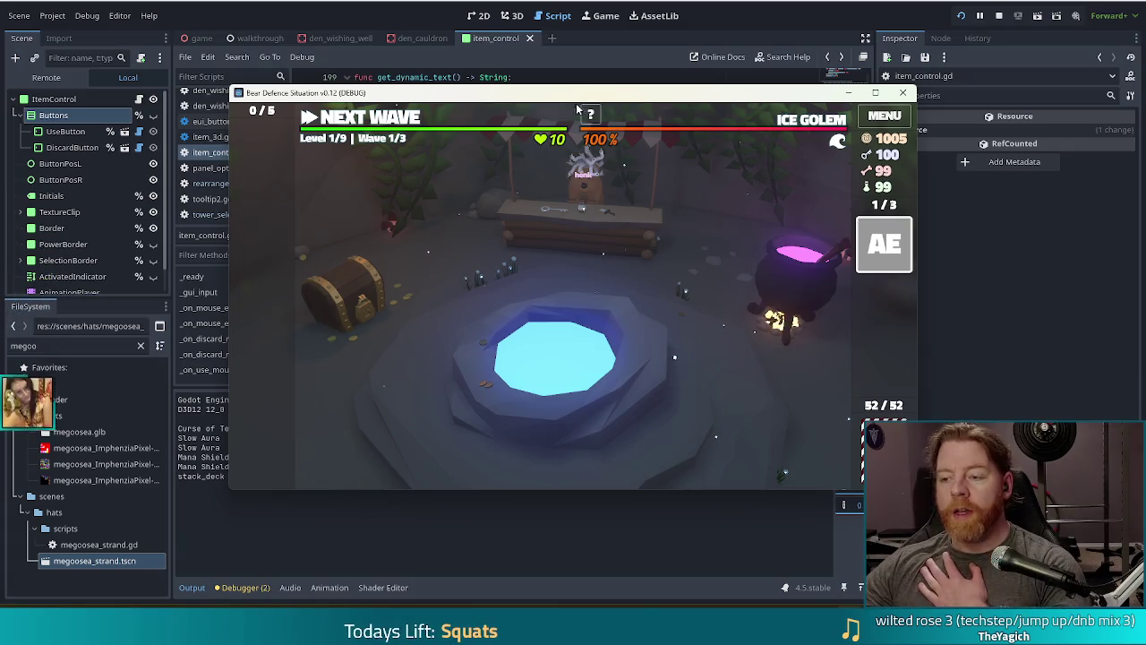
Stop the running game, relaunch it, then close it to get back to the code
left_click(998, 17)
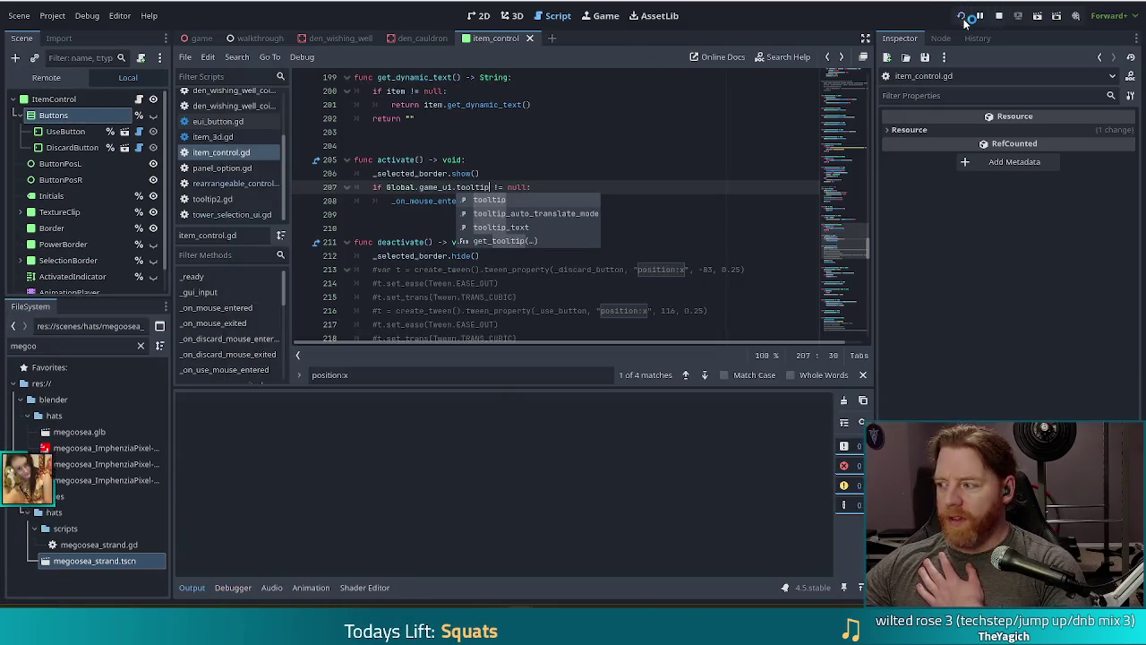
key("F5")
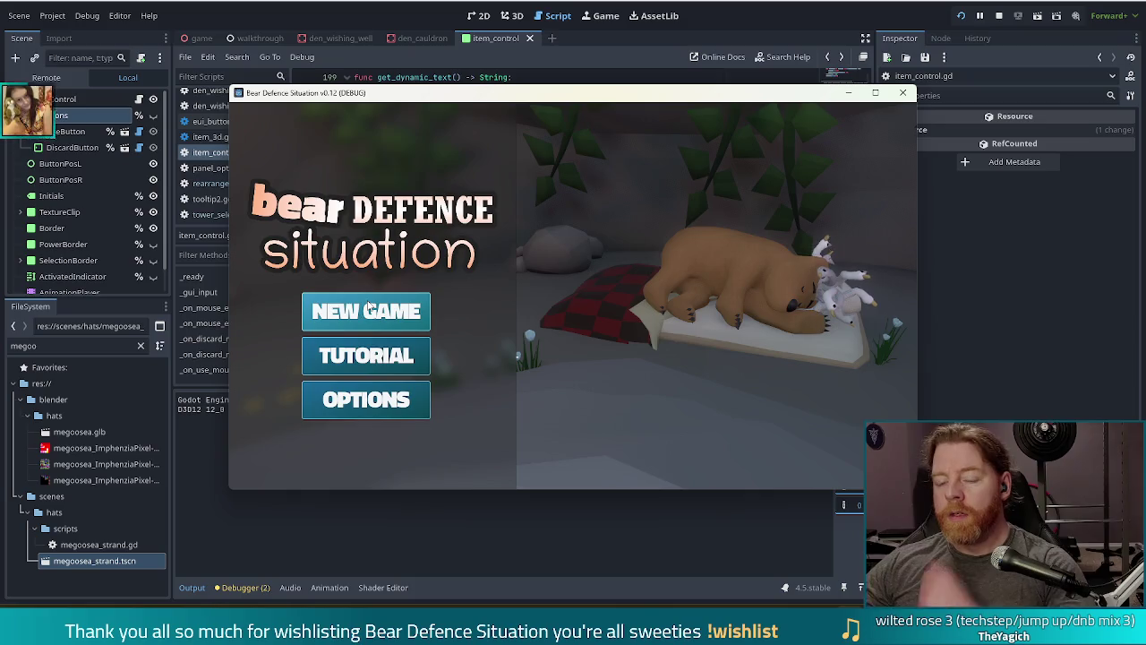
key("F8")
Check the tooltip condition on lines 207–208 of item_control.gd and run the project again
left_click(417, 187)
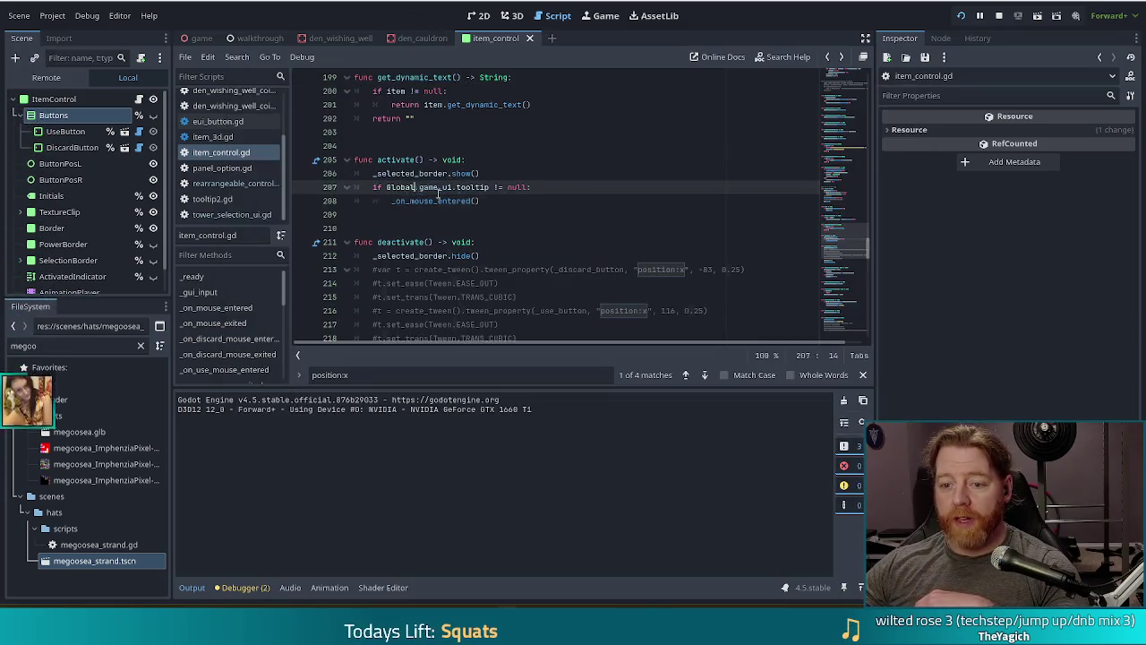
left_click(498, 200)
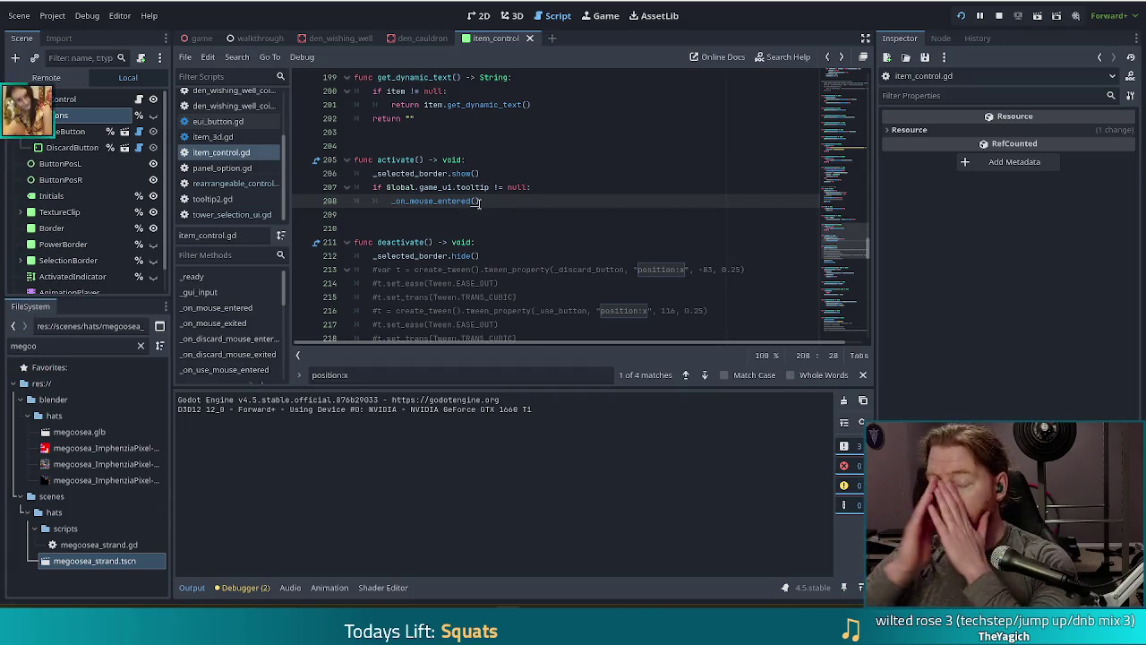
left_click(492, 188)
left_click(498, 200)
key("F5")
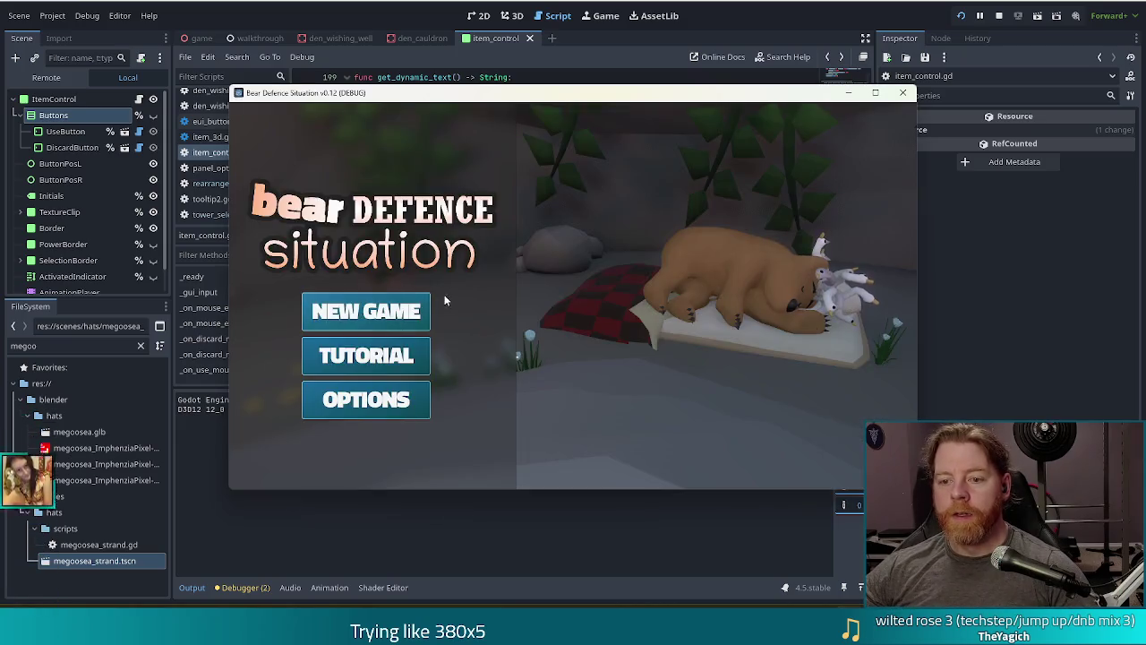
Start a new game and look inside the Wishing Well and Cauldron popups
left_click(394, 315)
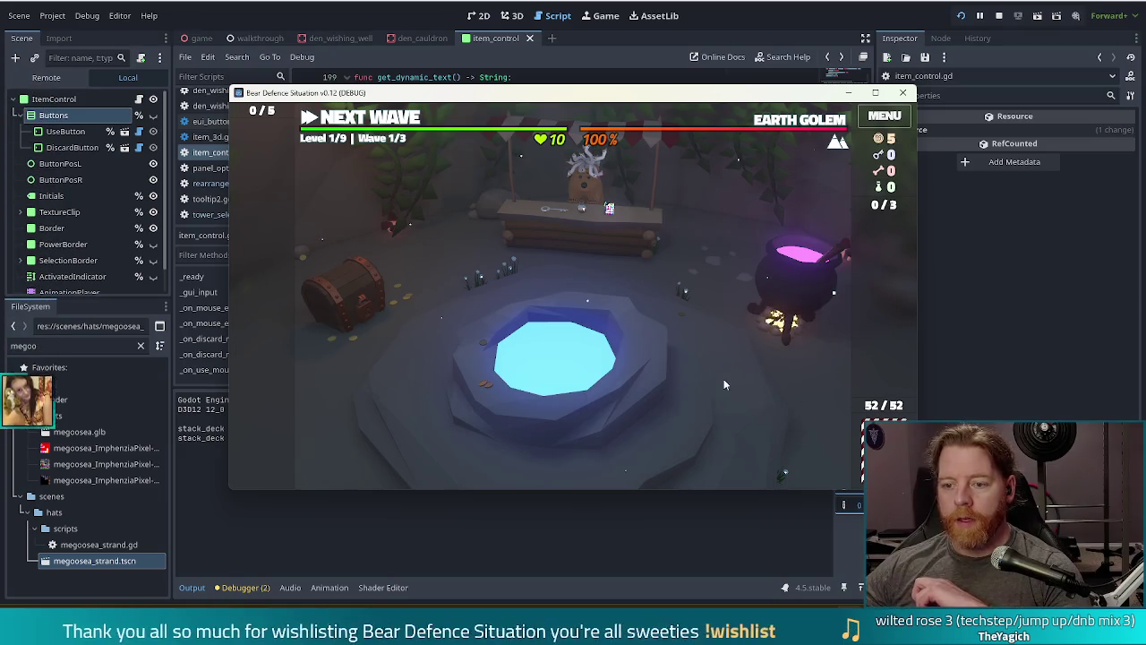
left_click(644, 382)
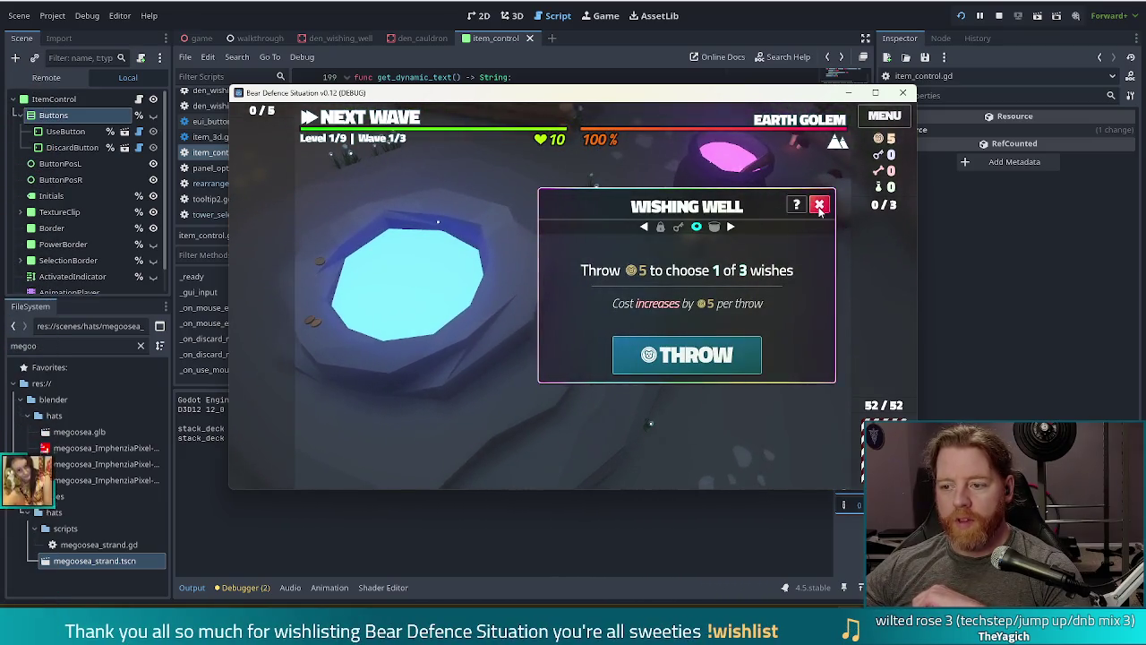
left_click(818, 207)
left_click(787, 296)
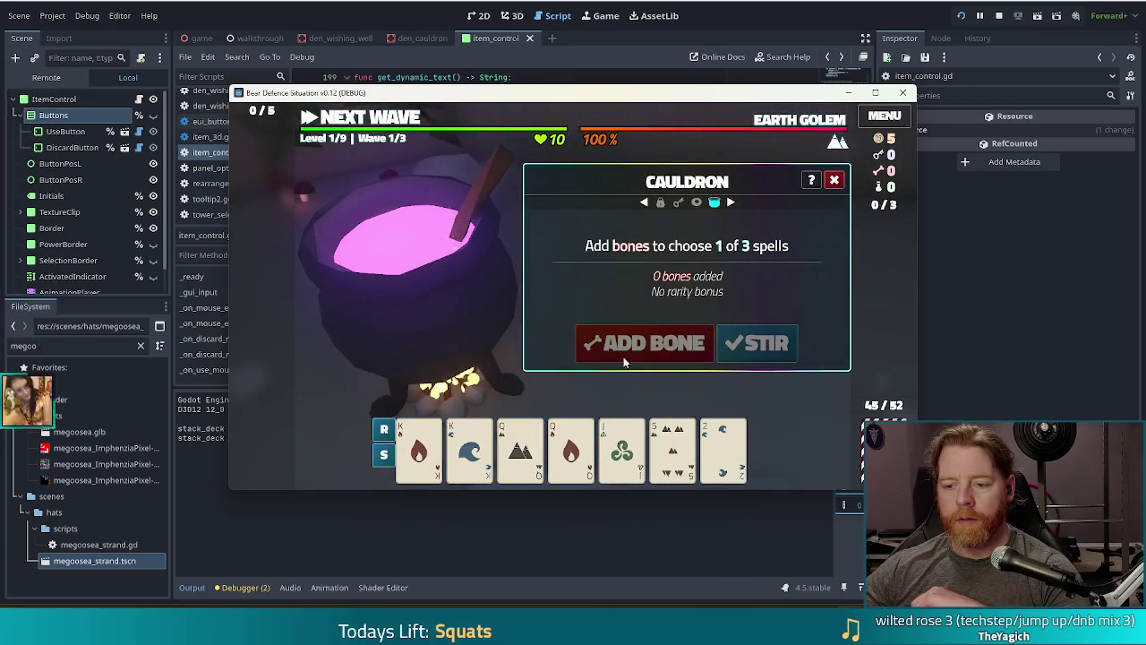
left_click(835, 181)
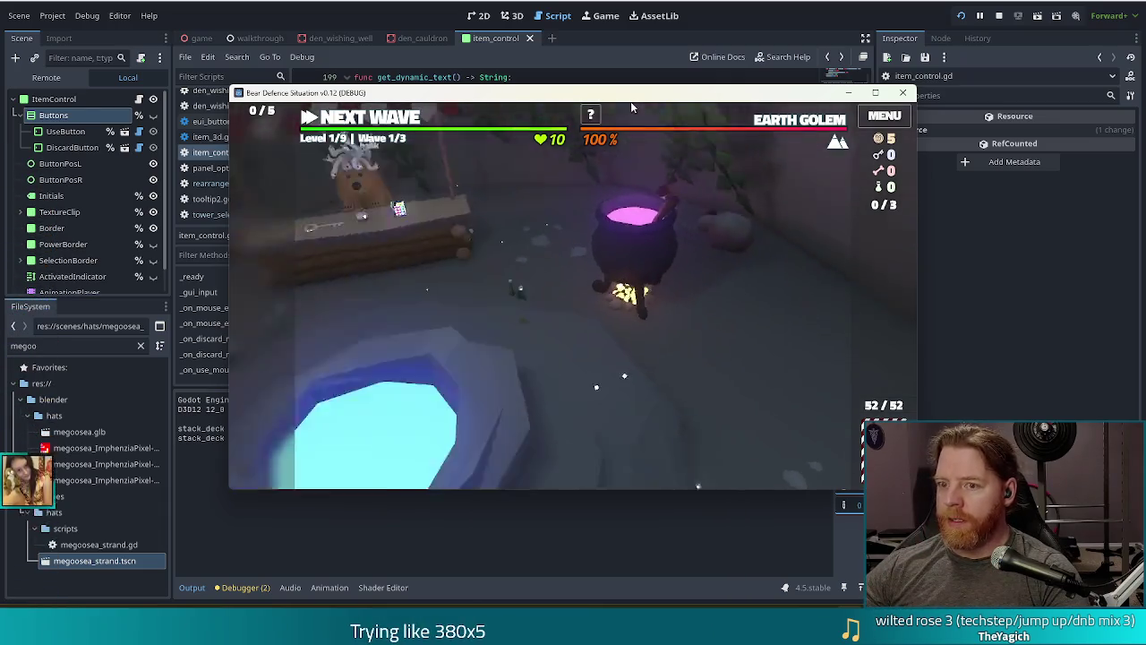
Run test_kit in the in-game console, throw a coin into the wishing well, then stop the game
key("grave")
type("test_kit")
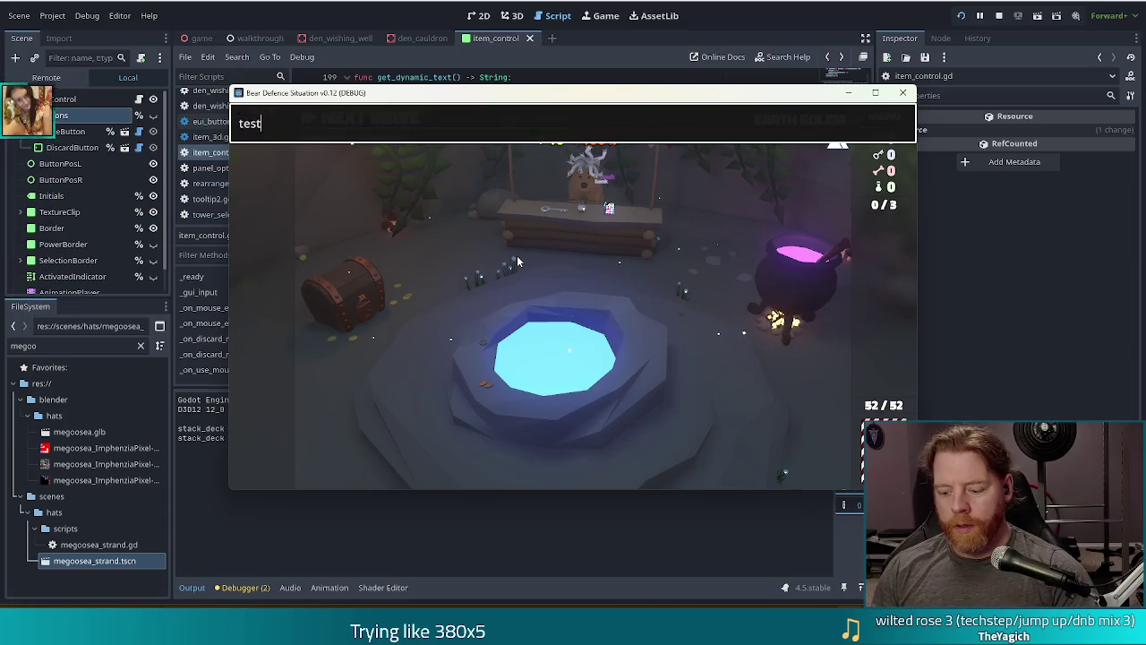
key("Return")
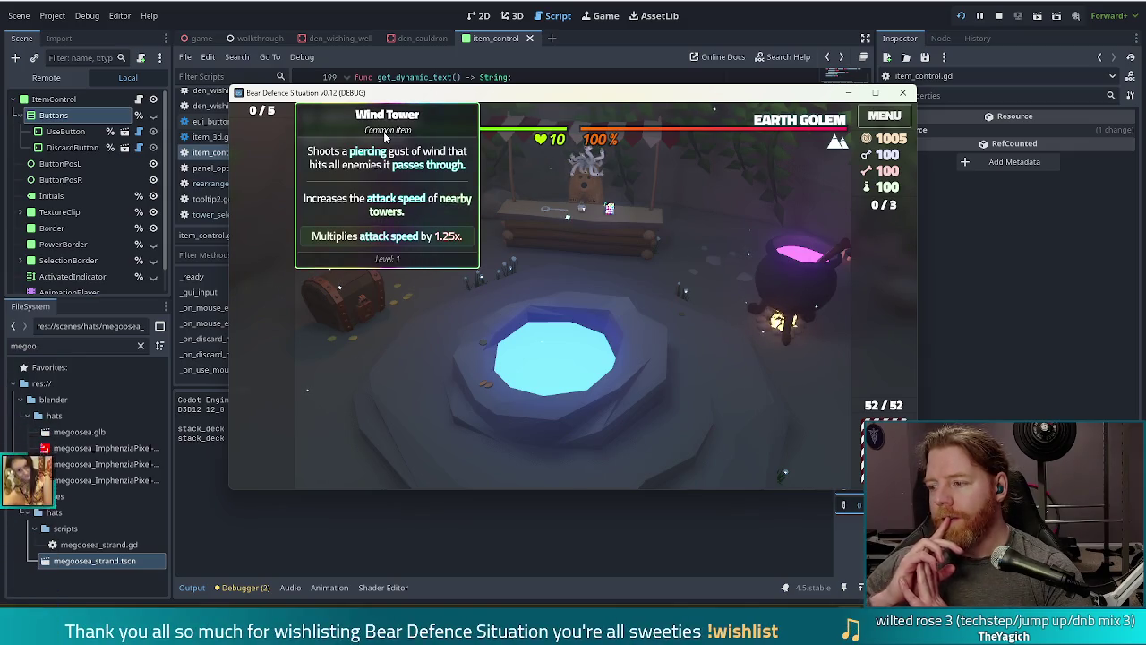
left_click(645, 339)
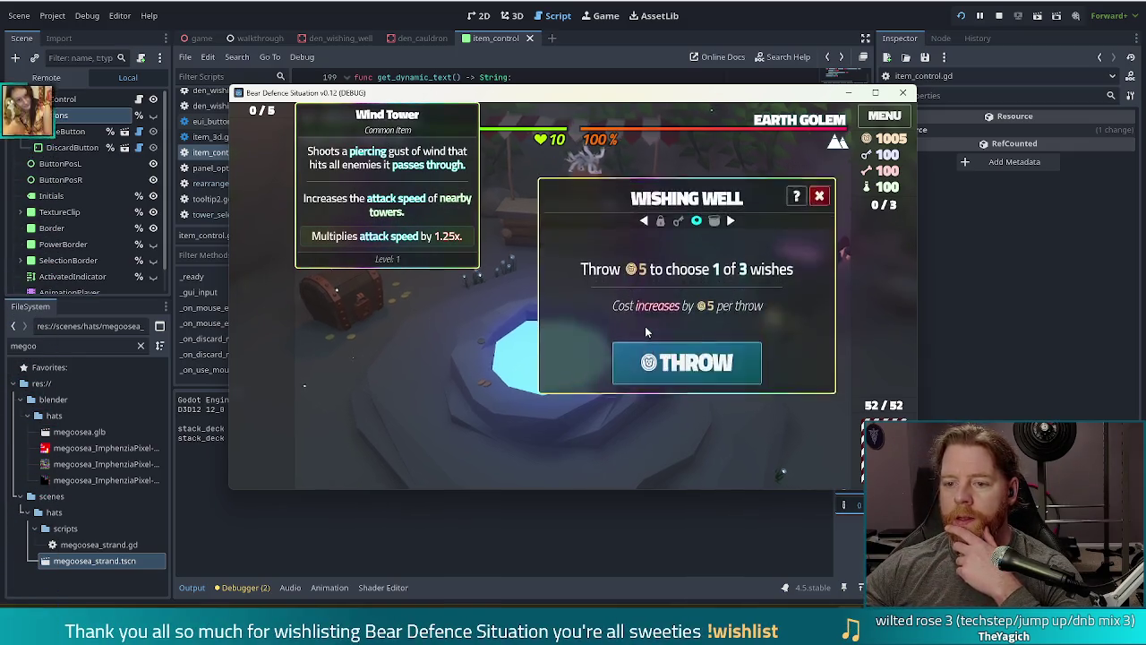
left_click(719, 355)
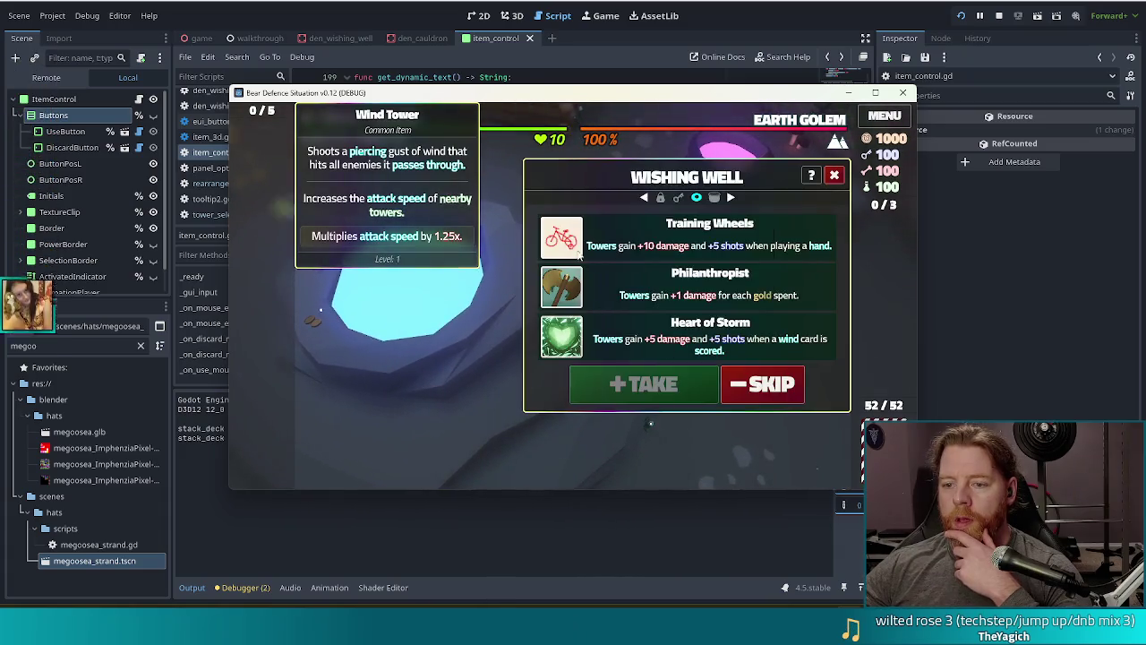
left_click(834, 174)
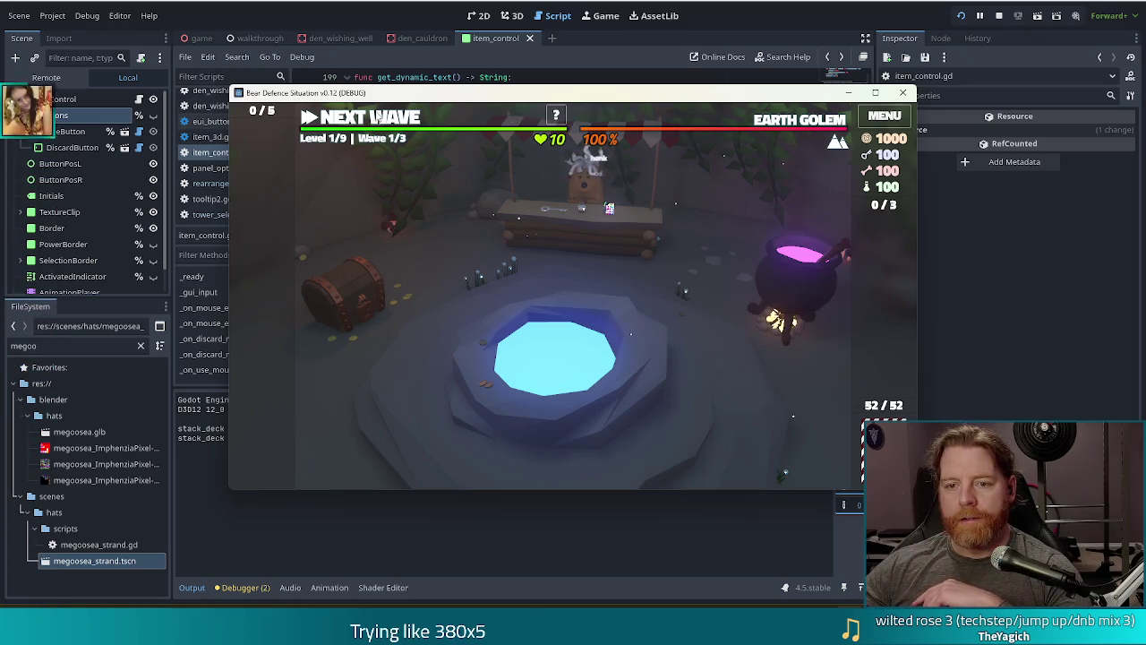
left_click(998, 16)
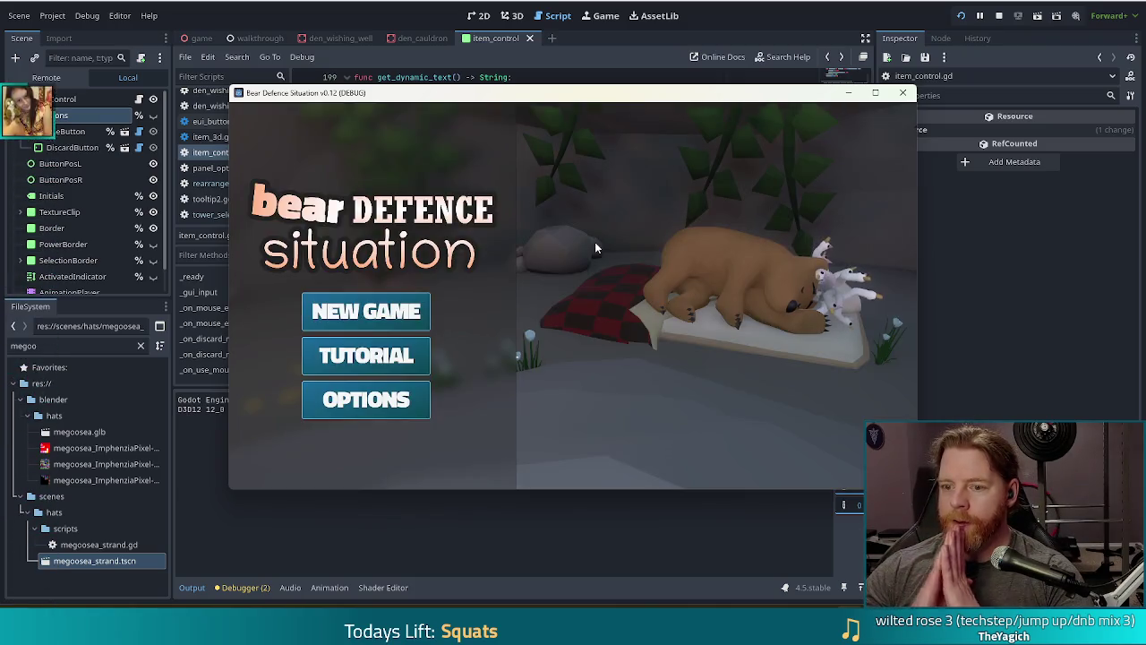
In a new game, buy a Key, pair both 9 cards to unlock the Lightning Tower, then stop
left_click(398, 311)
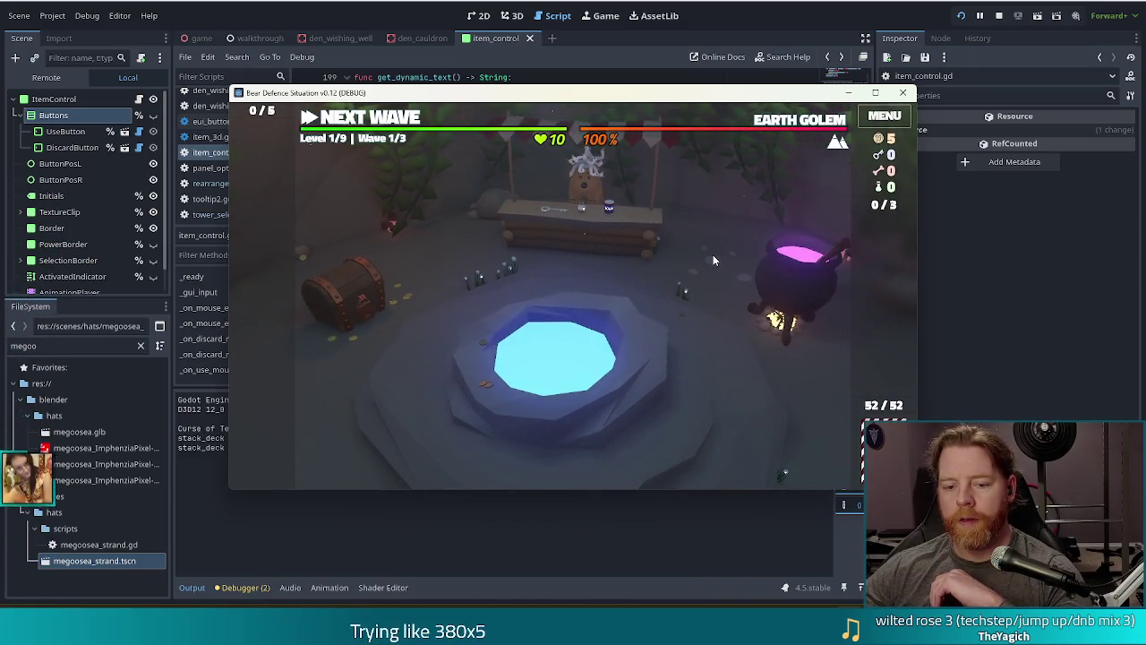
left_click(600, 242)
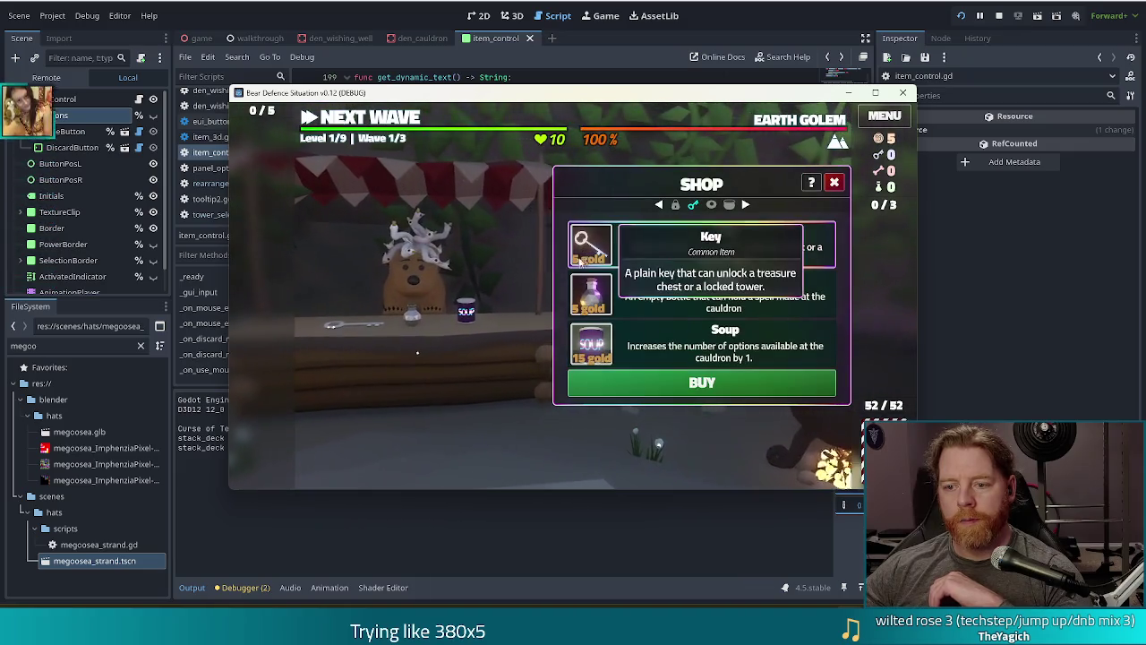
left_click(832, 183)
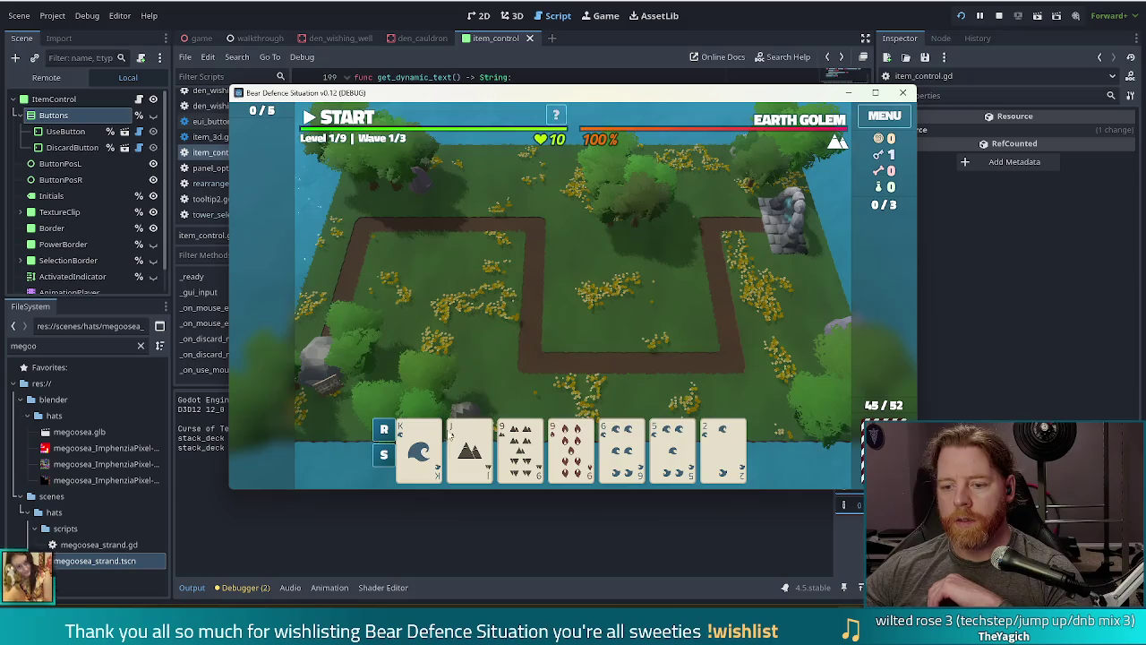
left_click(520, 448)
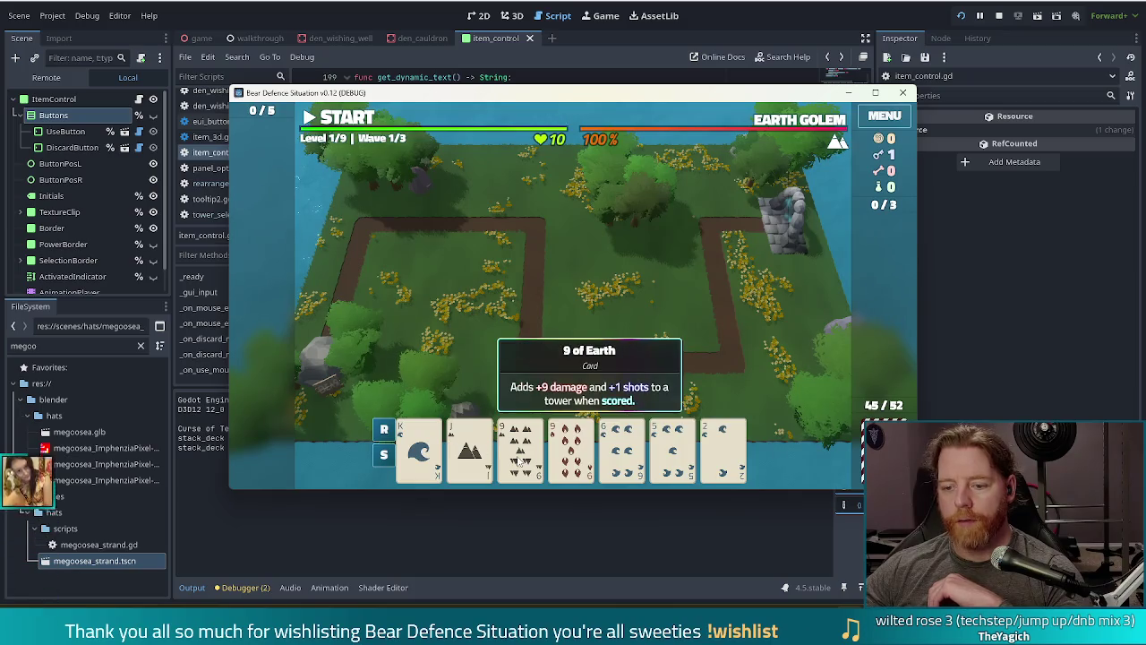
left_click(570, 447)
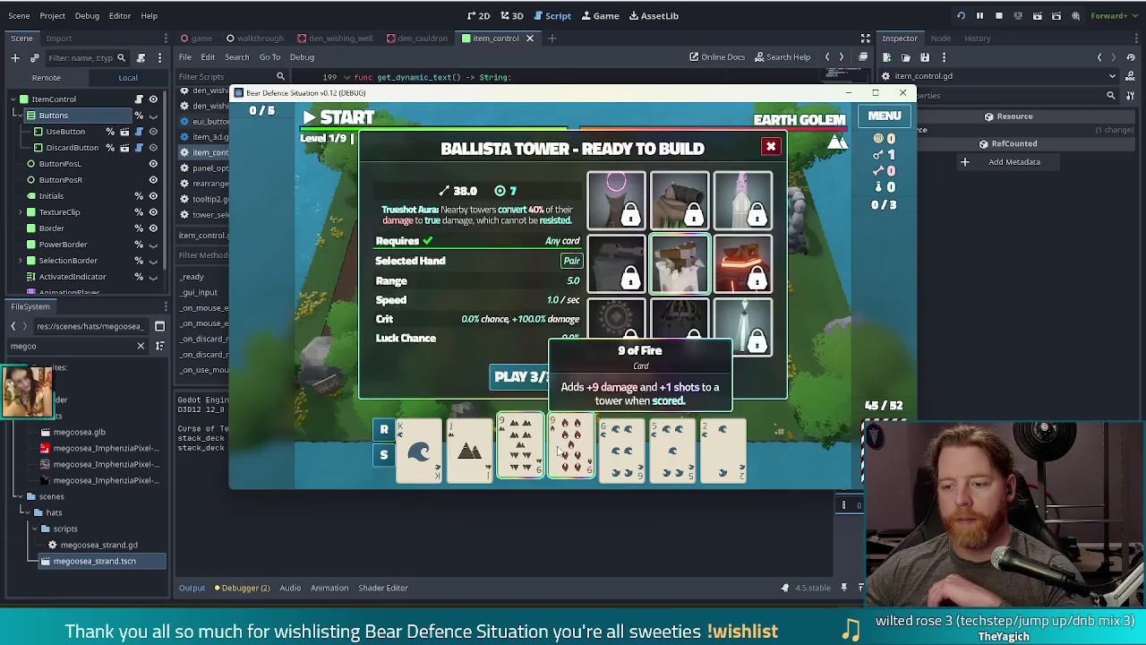
left_click(761, 349)
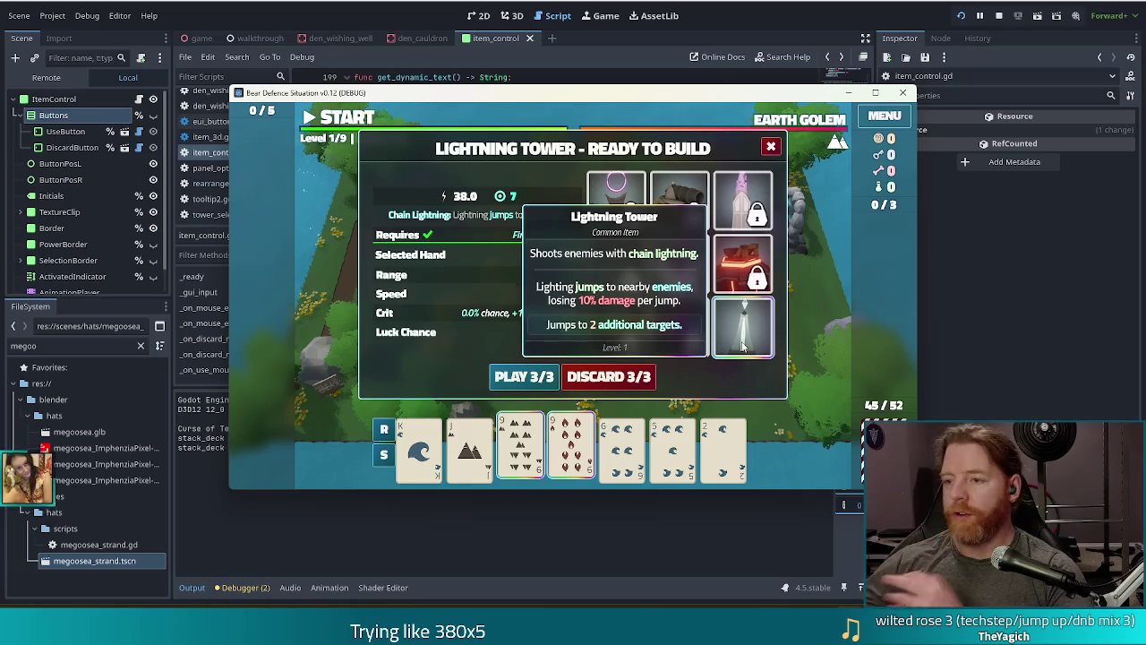
left_click(999, 17)
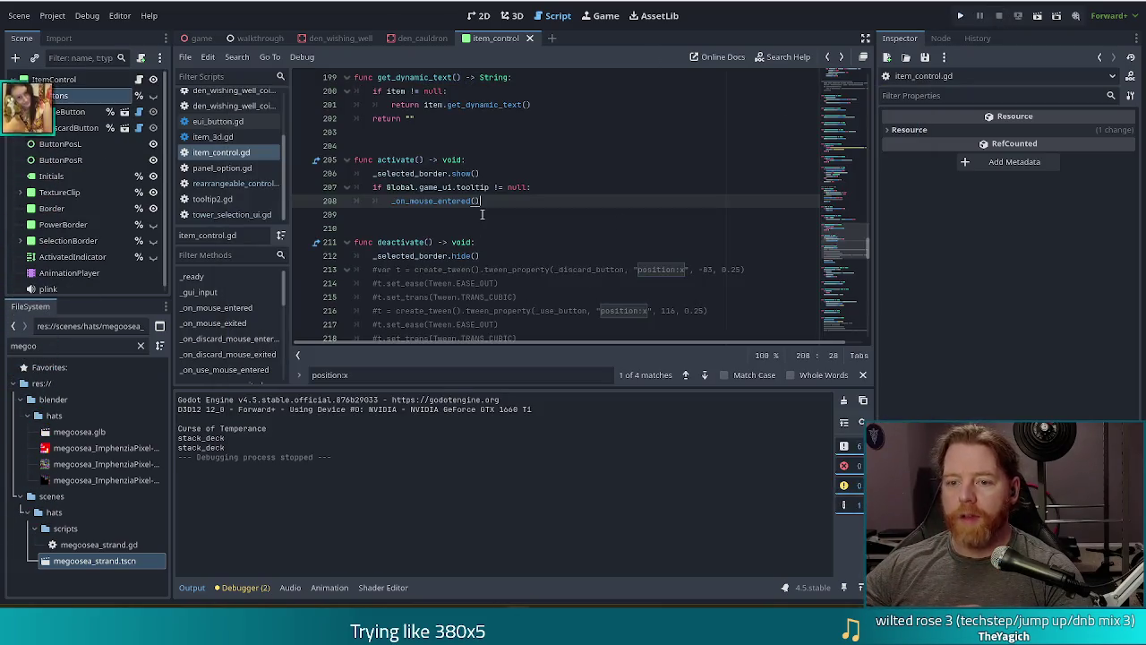
Extend the line 207 tooltip check with a 'visible' condition, then save item_control.gd
left_click(512, 190)
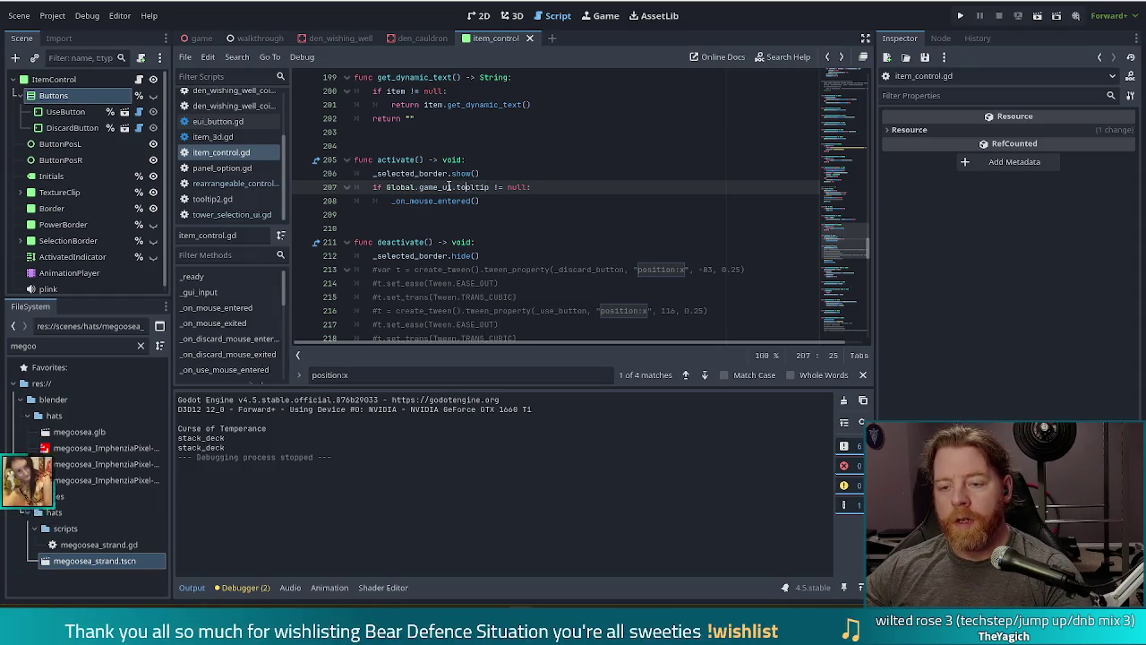
left_click(640, 189)
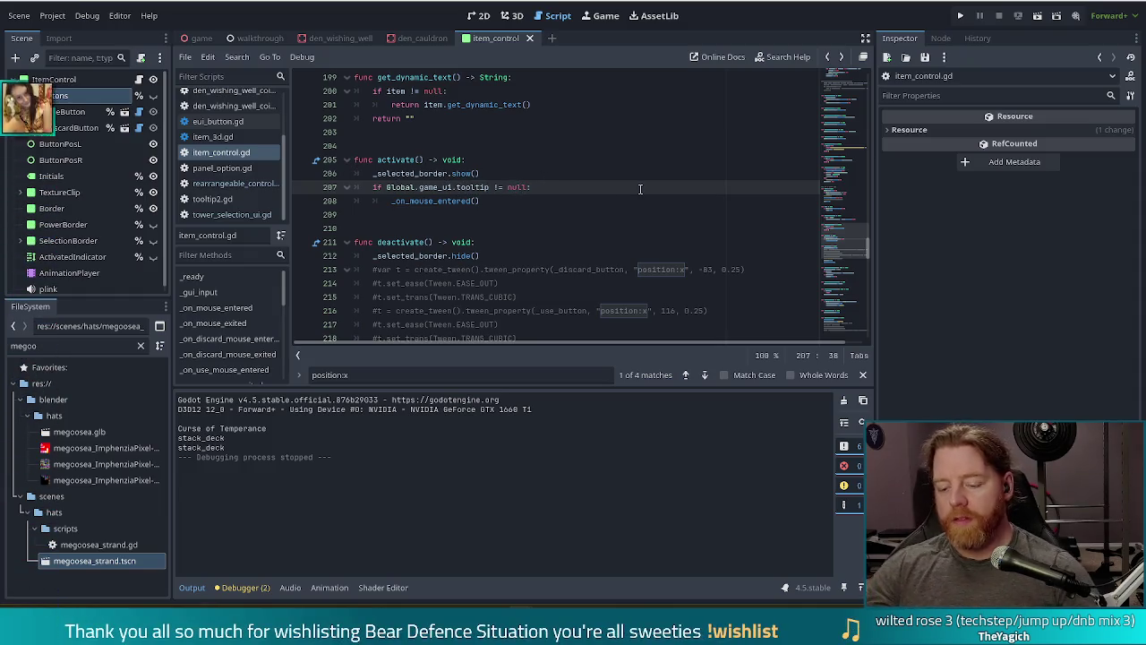
type("and visible")
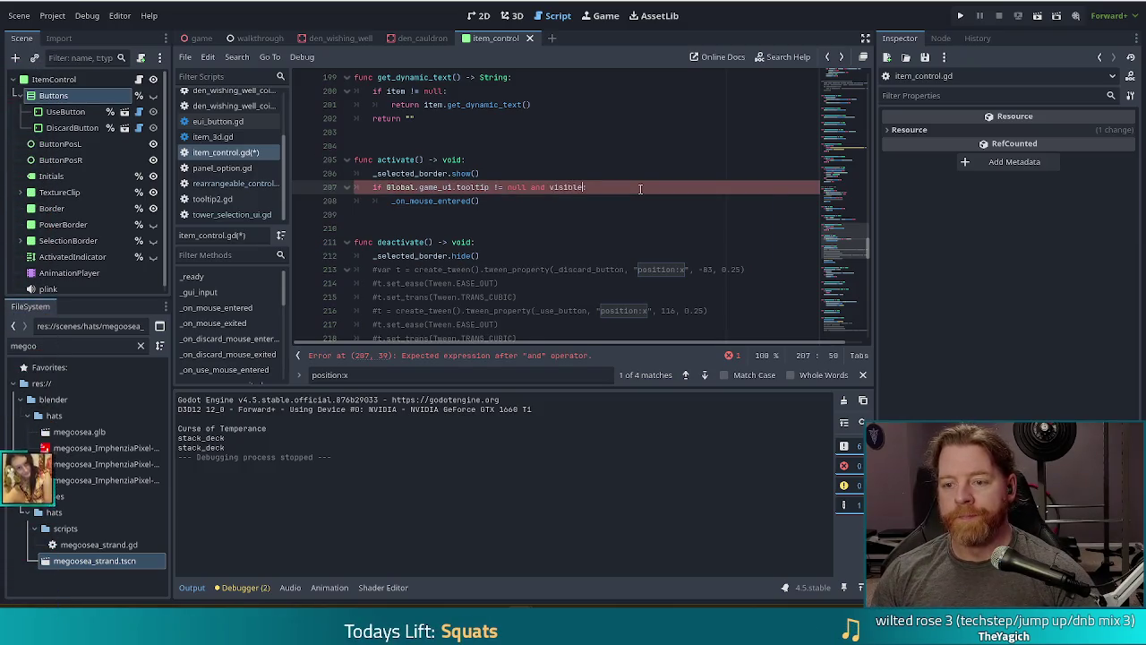
key("ctrl+s")
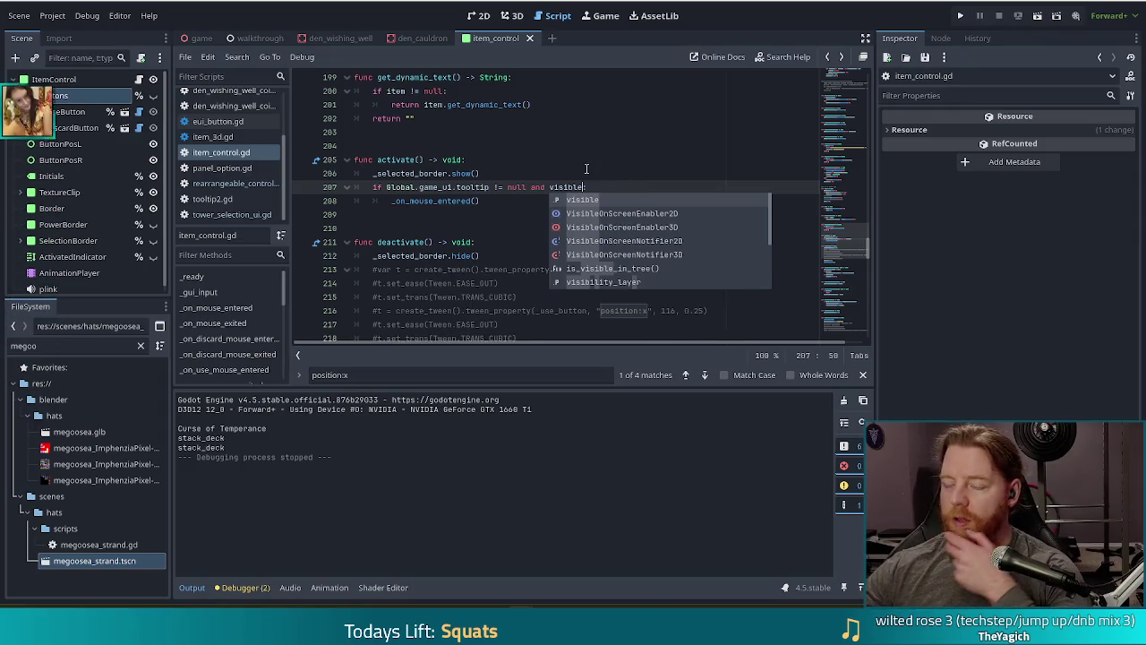
type(":")
Complete the show_tooltip argument to _use_button and run the project
left_click(528, 187)
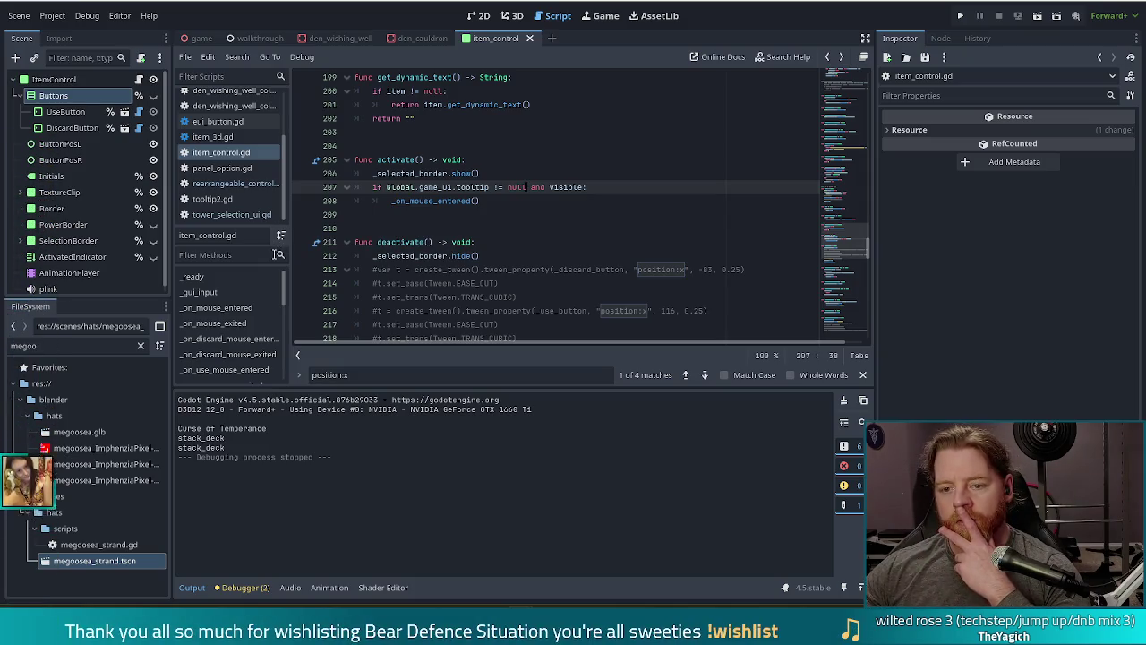
scroll(429, 201, "down", 2)
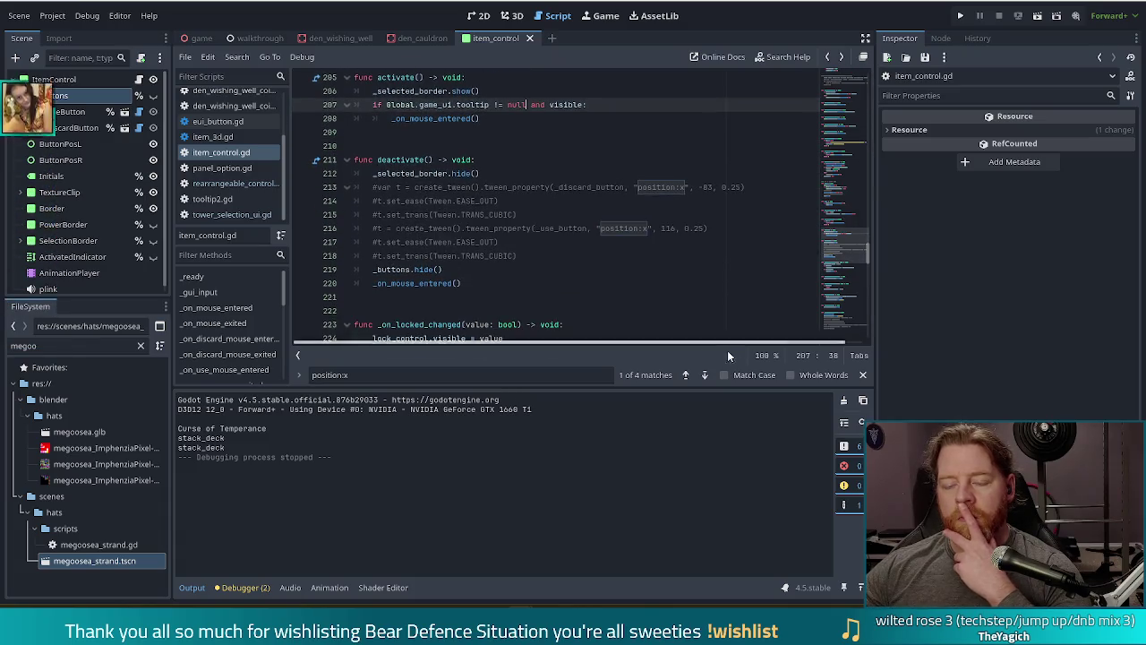
left_click(529, 260)
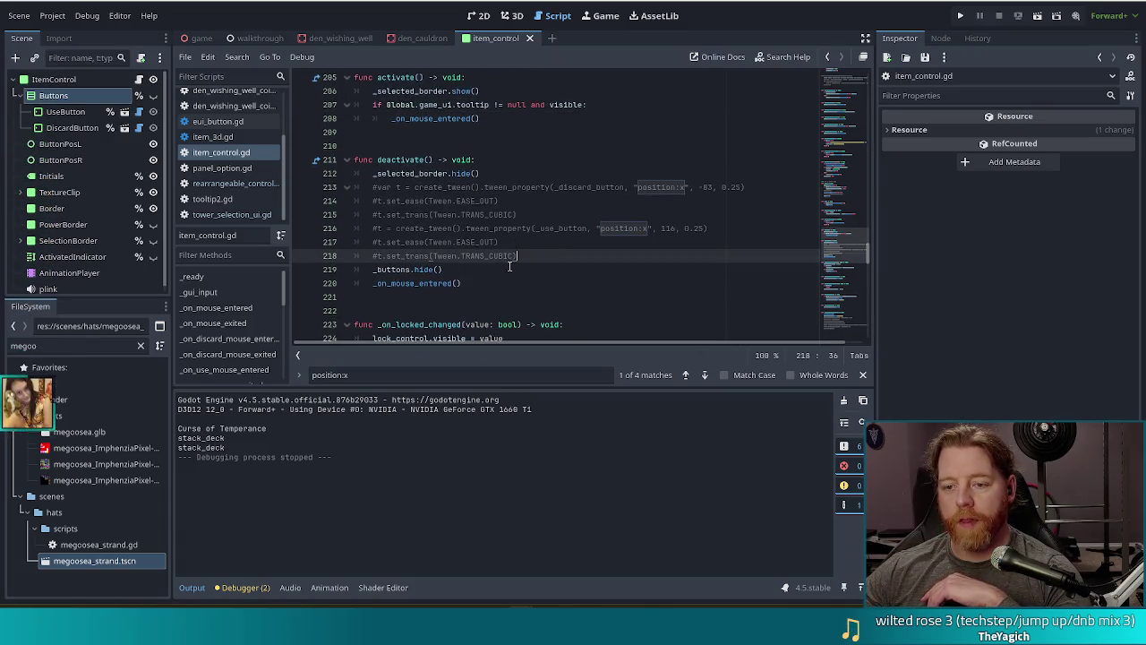
left_click(541, 247)
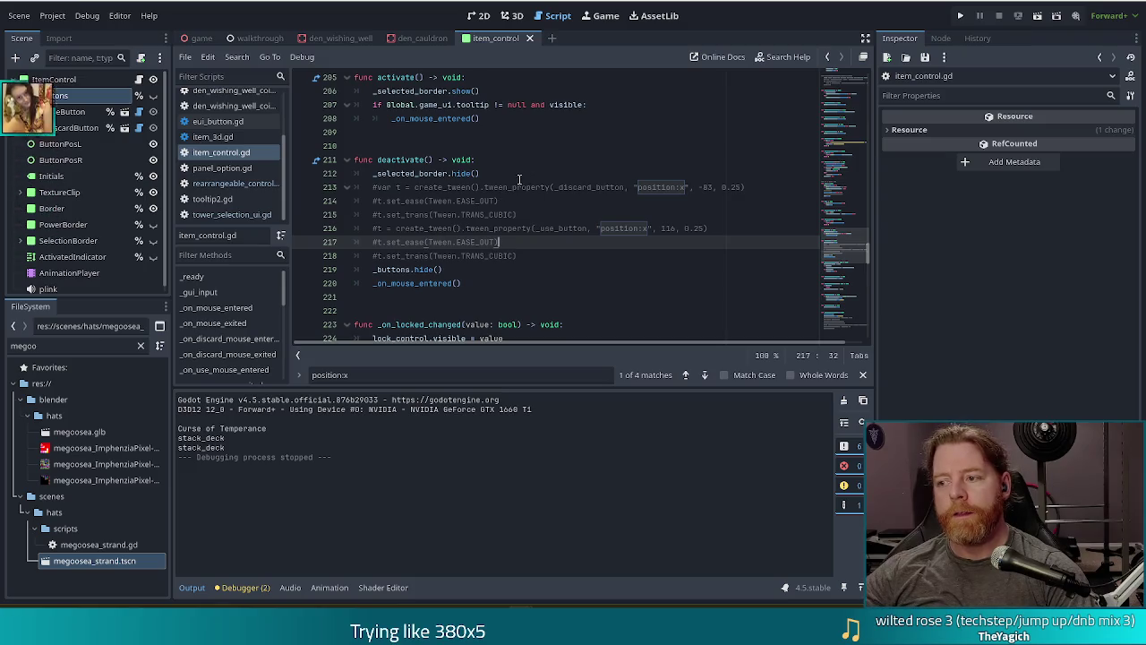
scroll(542, 195, "up", 7)
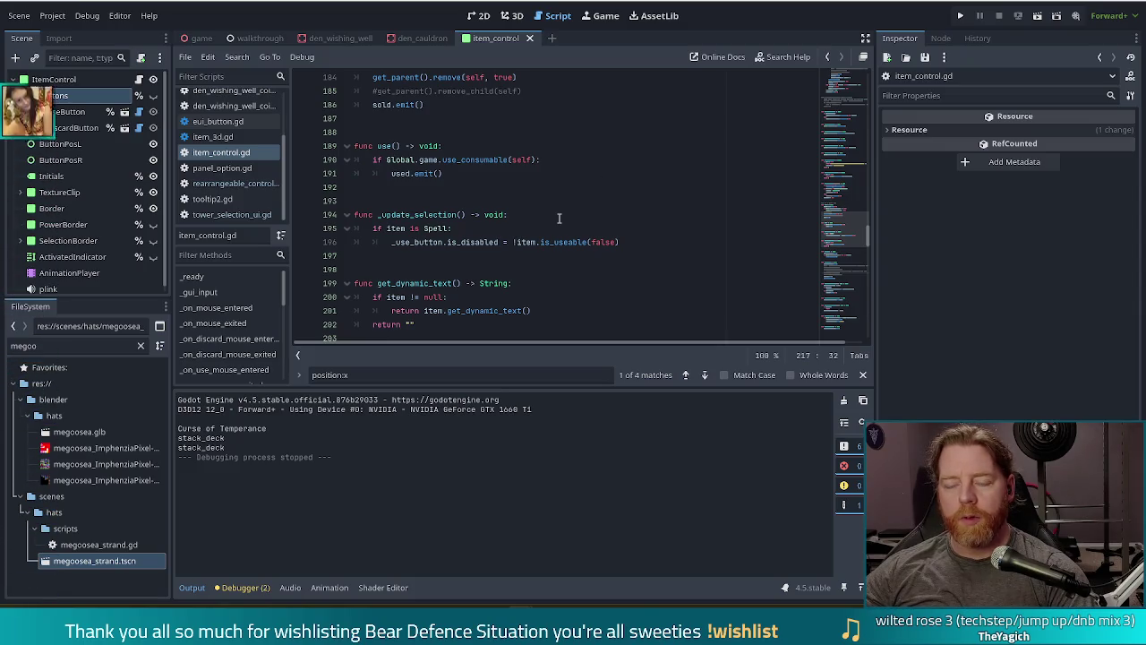
key("ctrl+z")
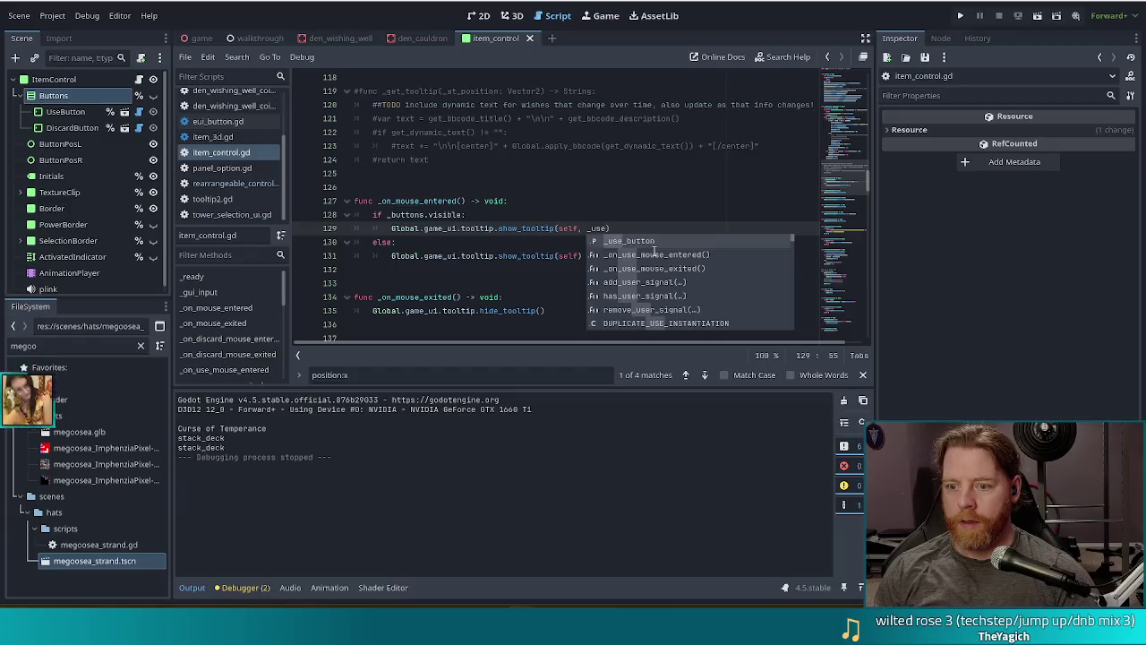
key("Return")
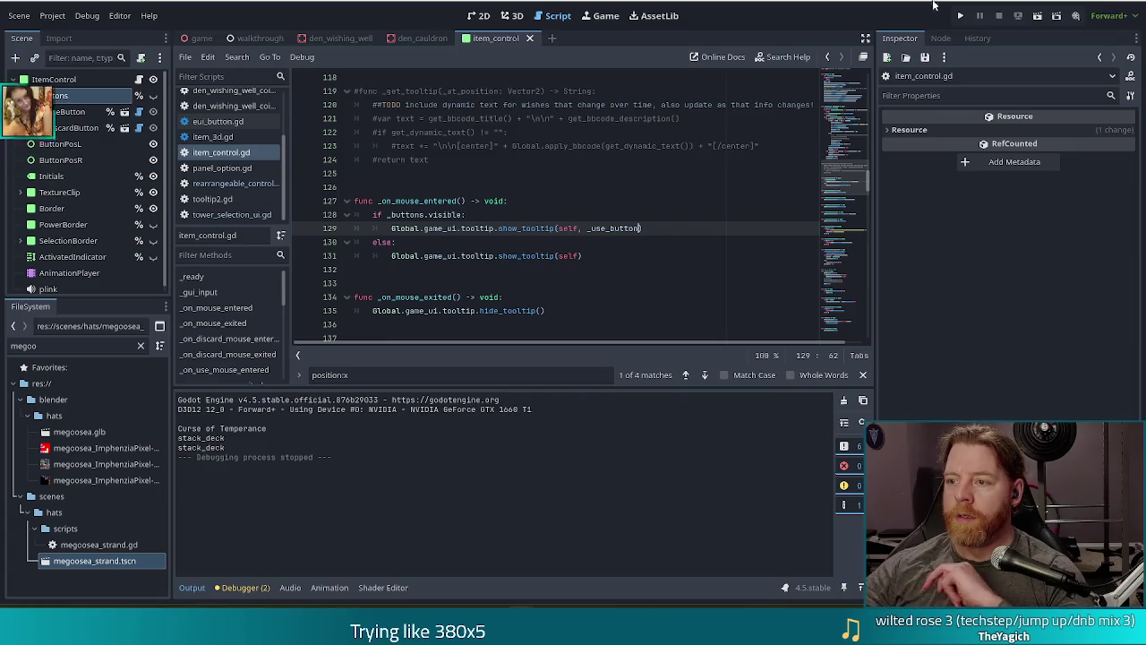
left_click(963, 15)
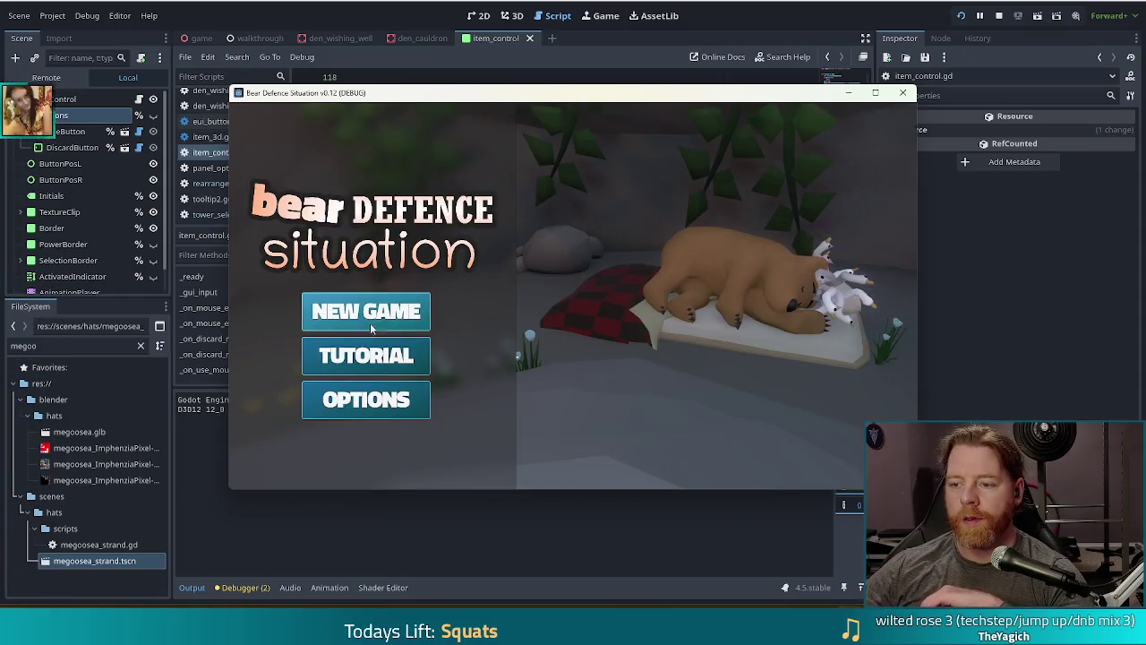
Start a new game, run 'add_bottled_spell transmute_ruby' in the console, then relaunch the project
left_click(367, 328)
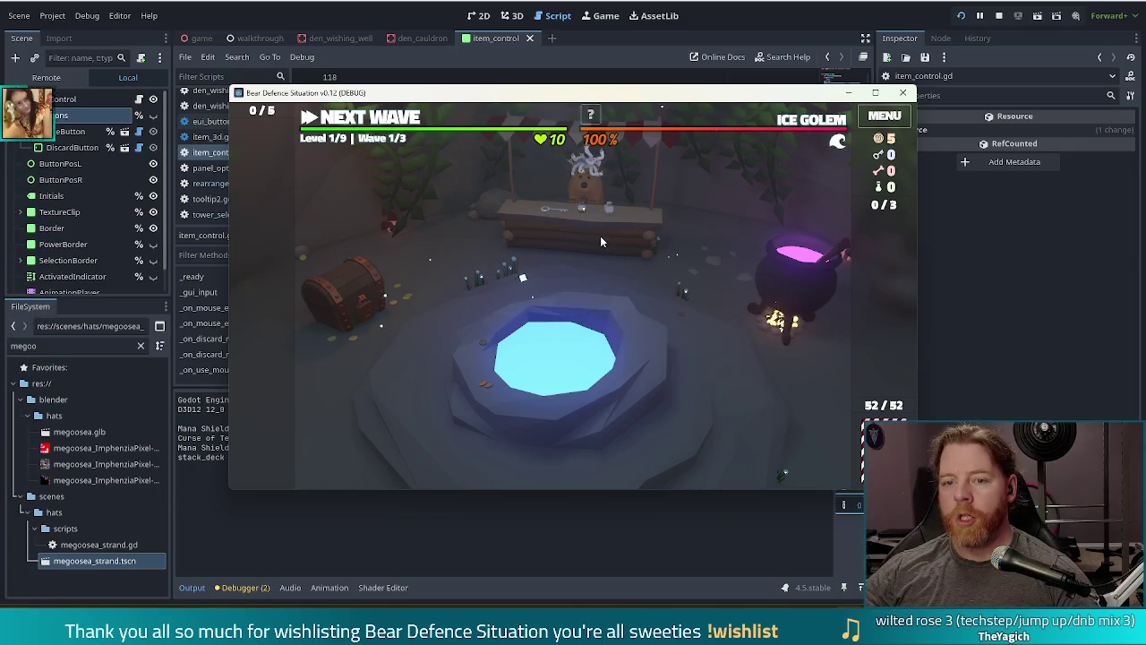
key("grave")
type("add_bottled_spell")
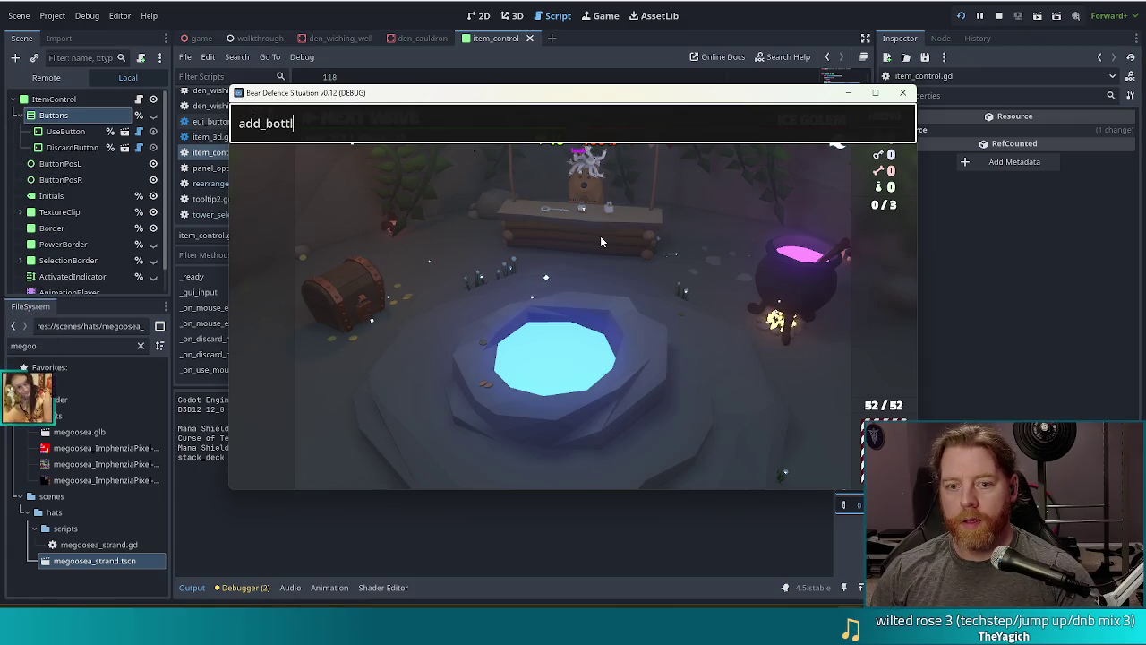
type(" tr")
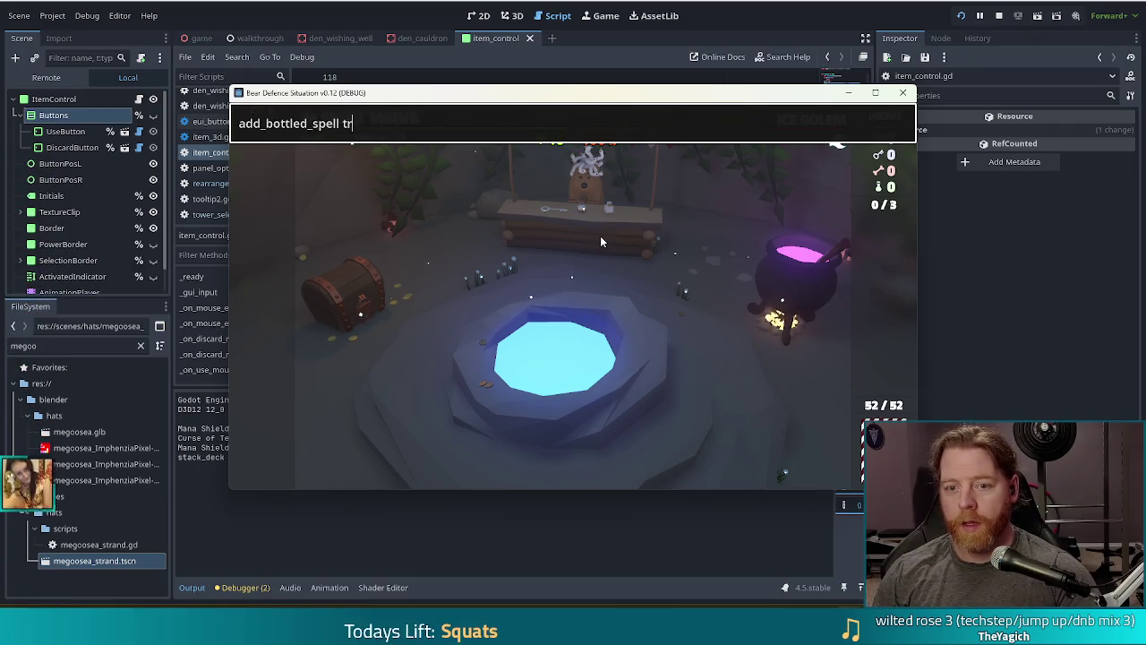
type("ansmute_ruby")
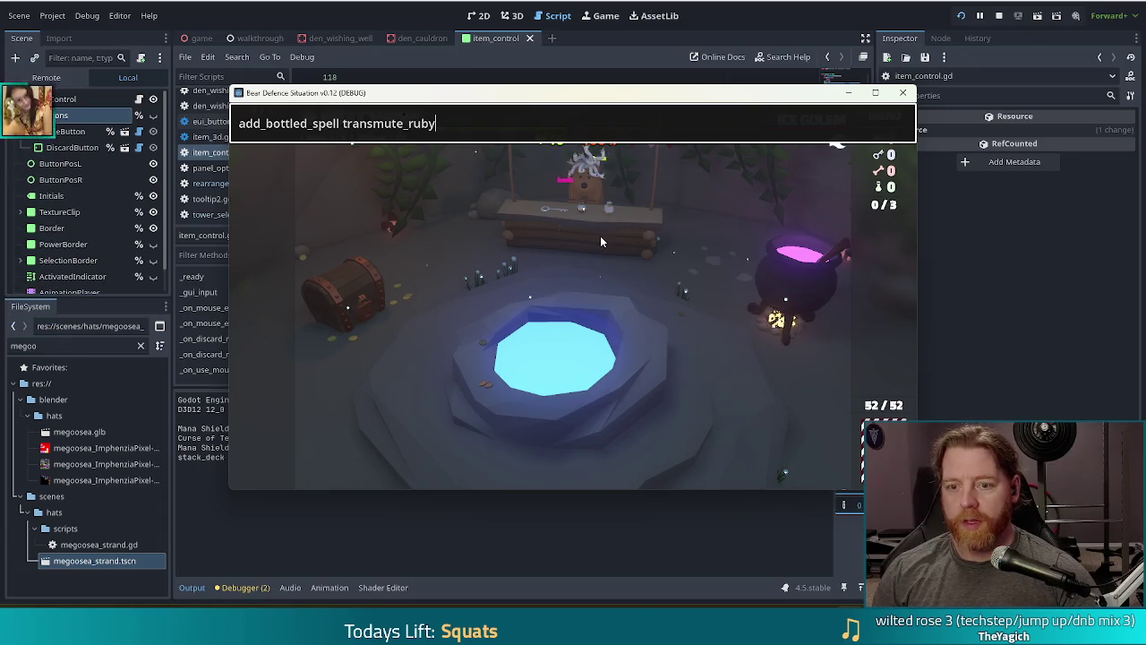
key("Return")
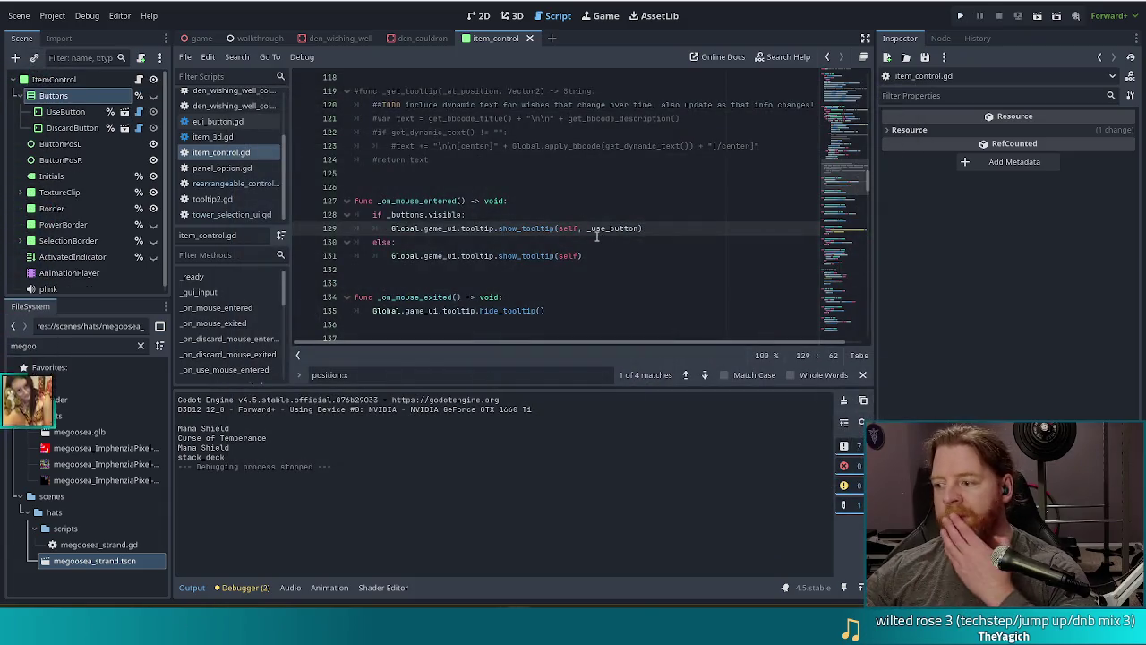
left_click(959, 17)
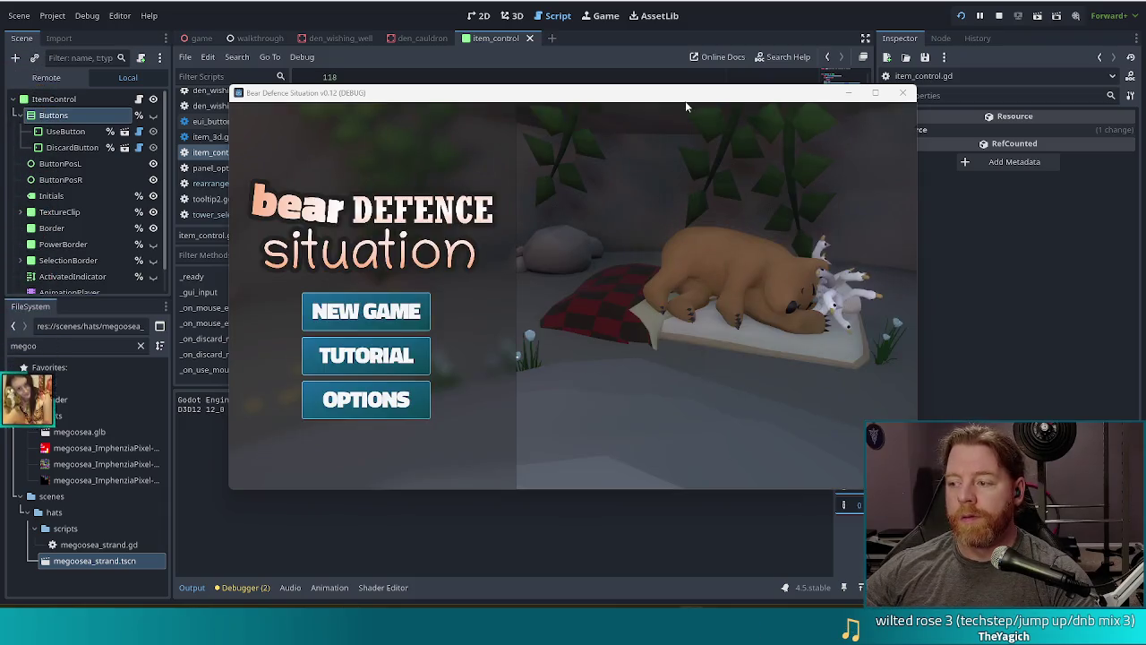
Start a new game and enter 'add_bottled_spell transmute_ruby' into the in-game command console
left_click(366, 310)
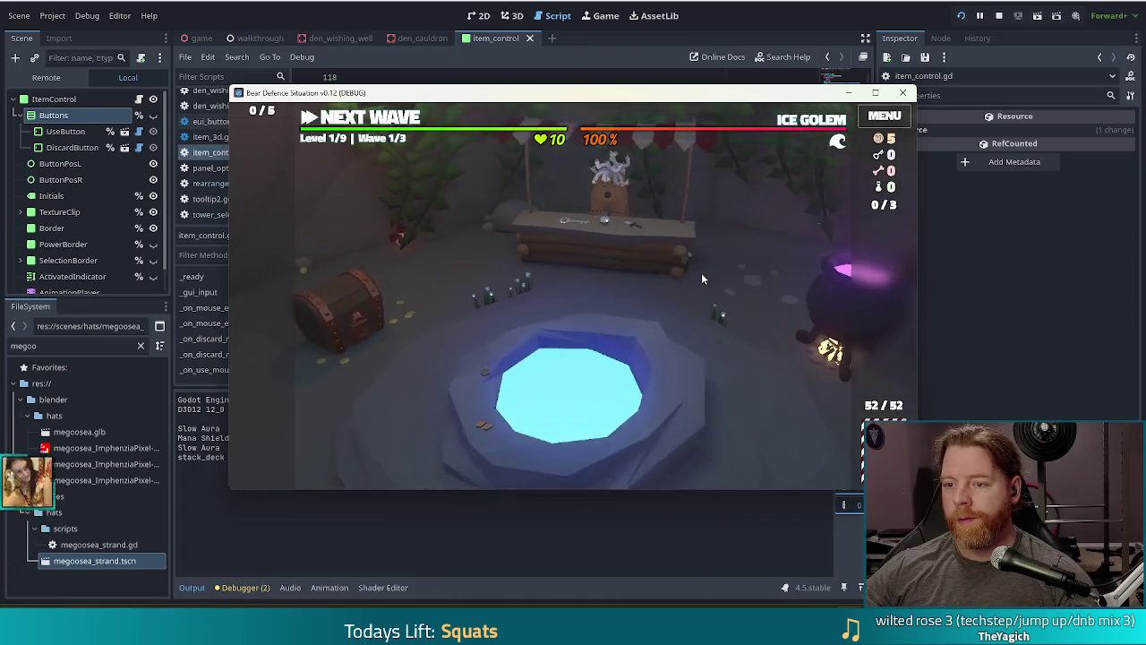
key("grave")
type("add_bot")
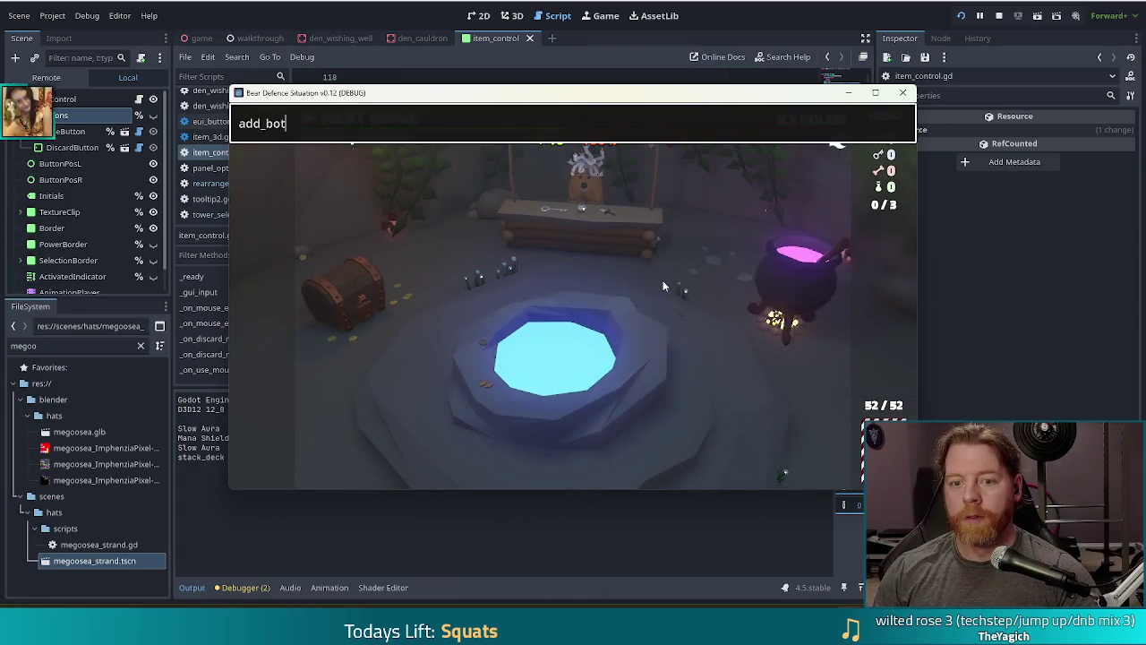
type("tled_spell tran")
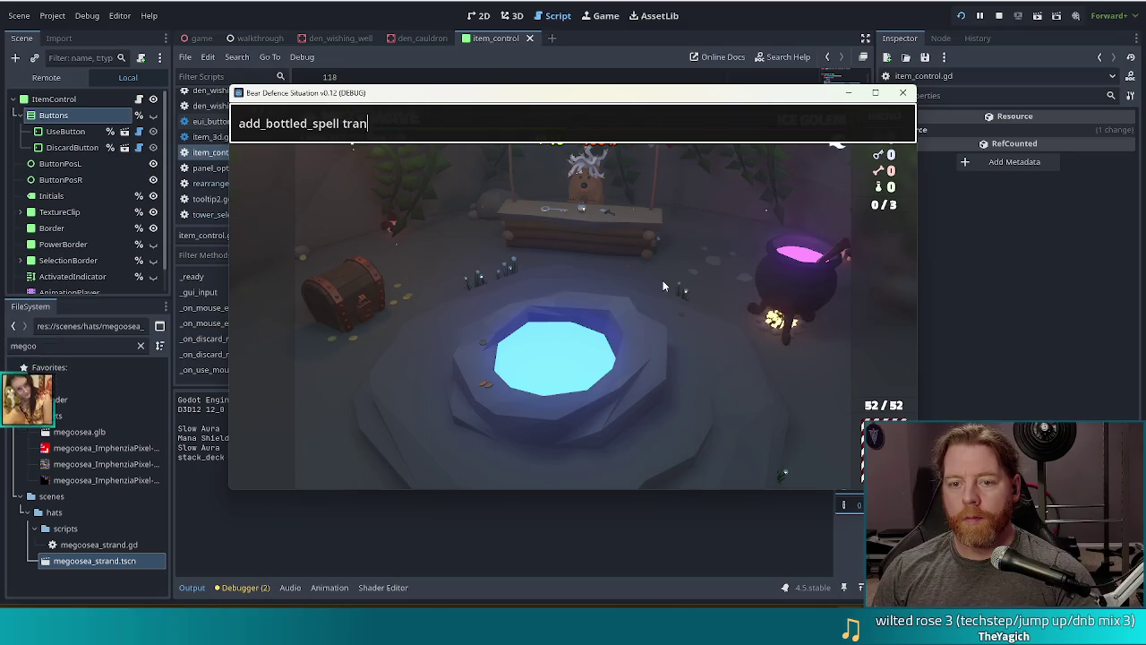
type("smute_ruby")
Add the Transmute Material: Ruby card via the console, close it, and select the card
key("Return")
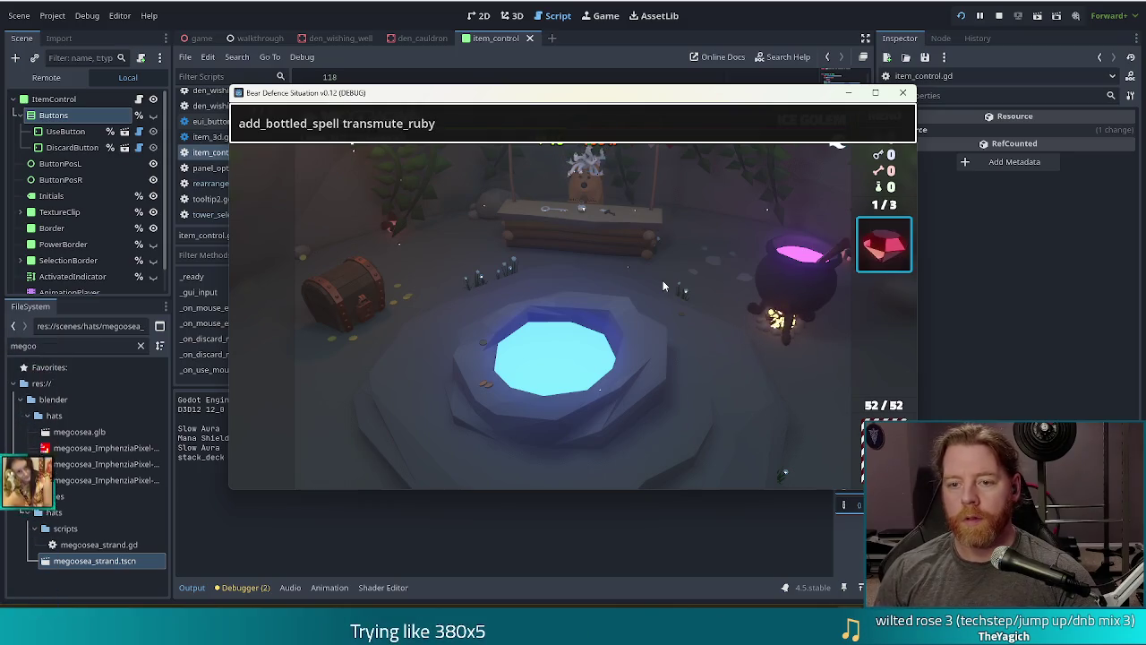
key("Escape")
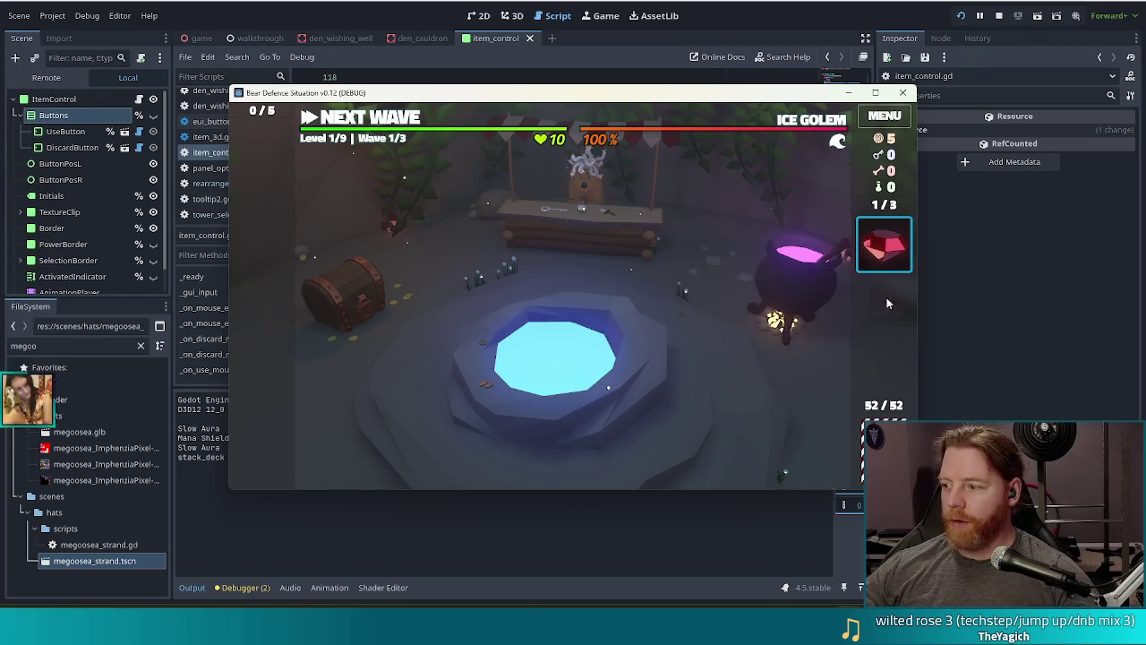
mouse_move(889, 244)
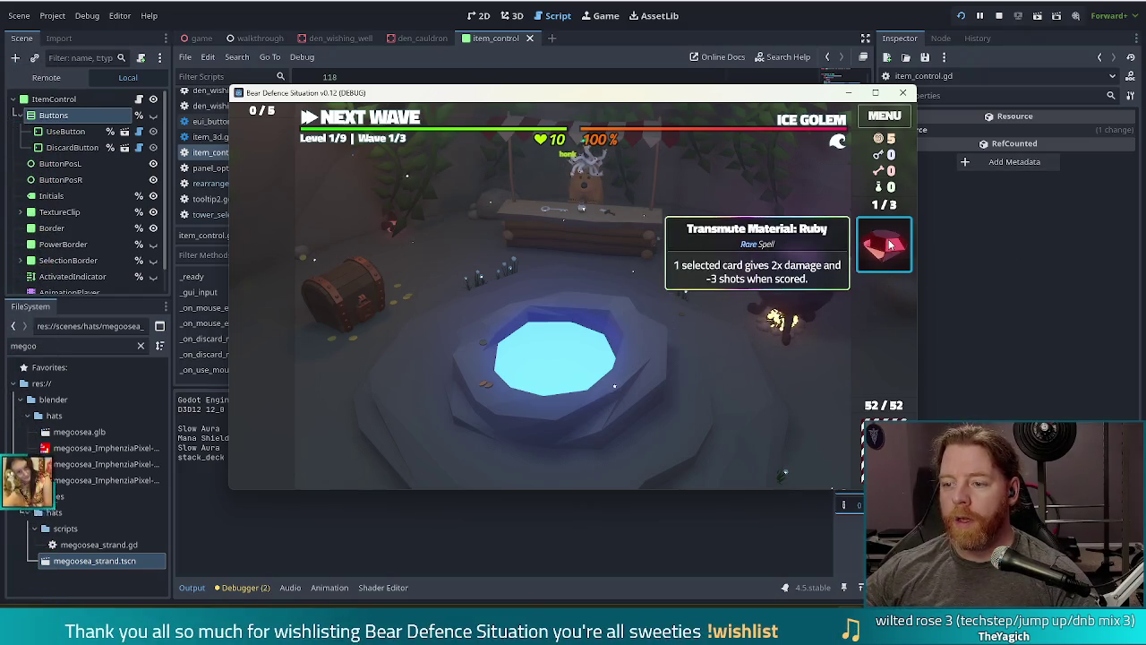
left_click(889, 244)
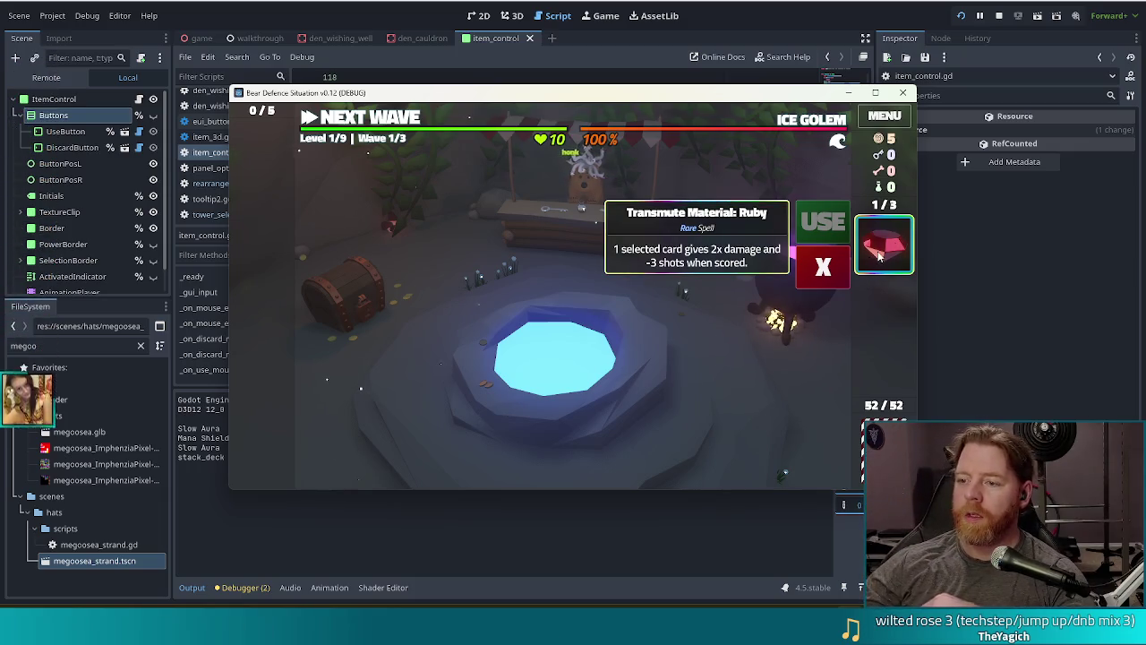
Toggle the Ruby card's selection repeatedly to check how its tooltip behaves
left_click(891, 249)
left_click(882, 255)
left_click(880, 256)
left_click(880, 256)
left_click(880, 256)
left_click(880, 256)
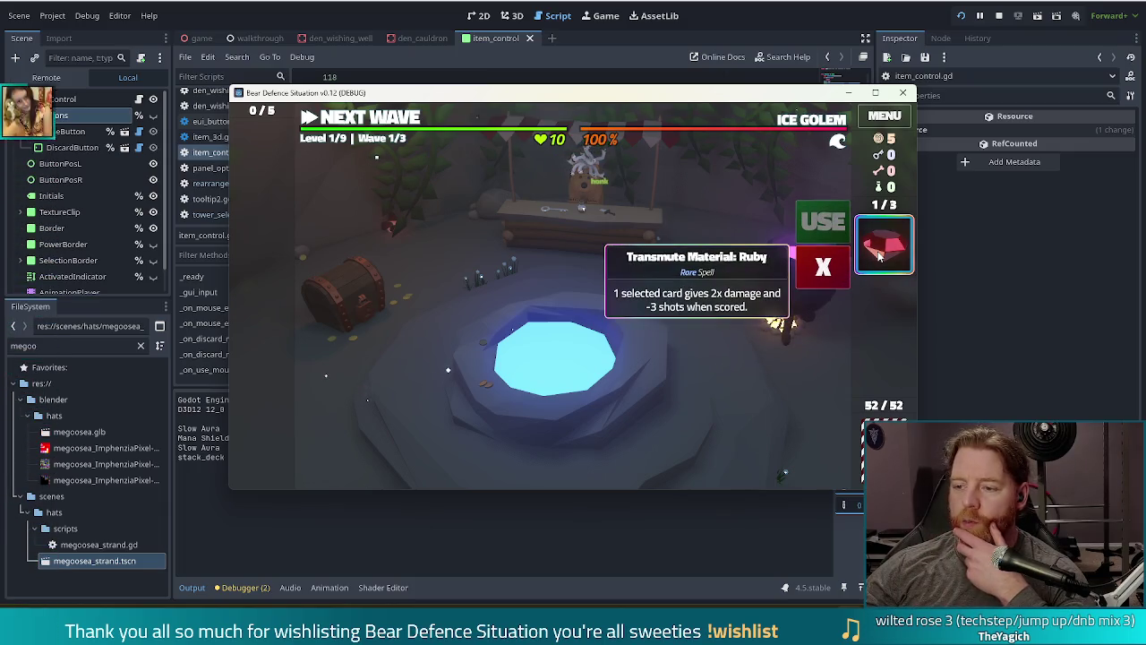
left_click(880, 256)
left_click(880, 256)
left_click(880, 256)
left_click(880, 256)
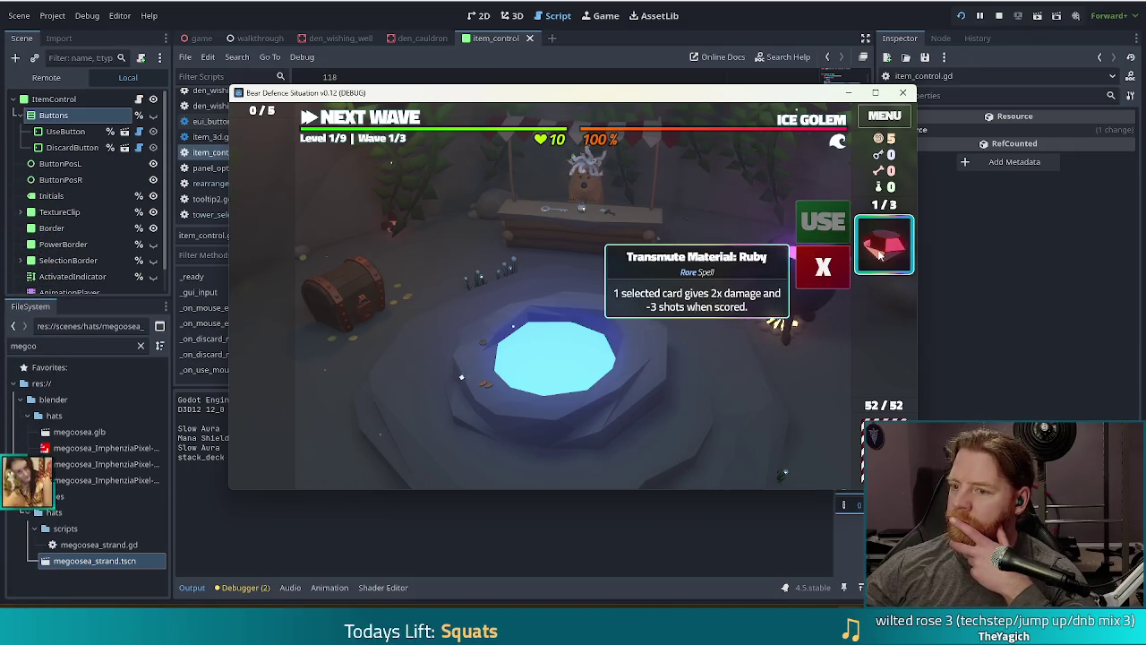
left_click(880, 255)
left_click(880, 255)
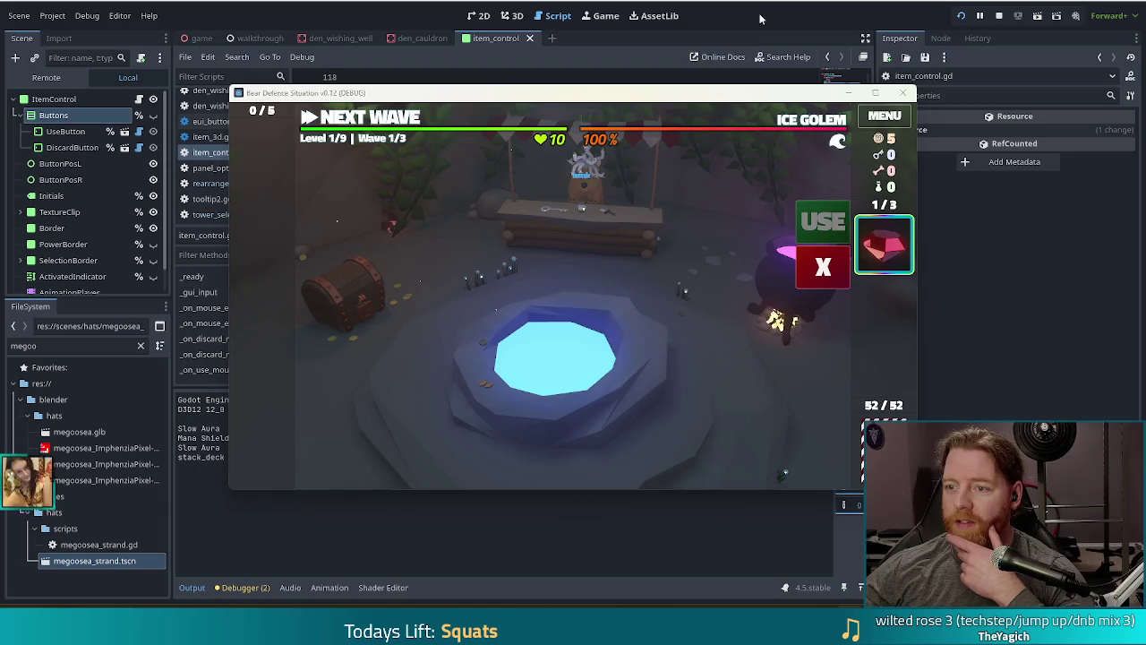
Leave the running game and return to the item_control.gd script editor
key("F8")
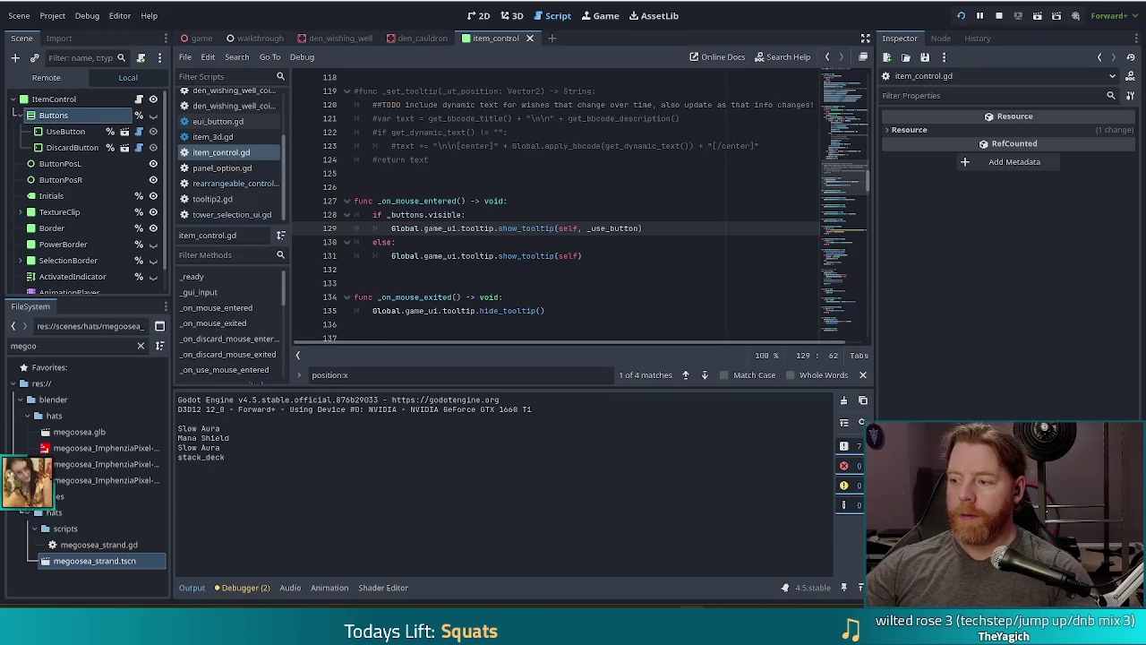
left_click(634, 245)
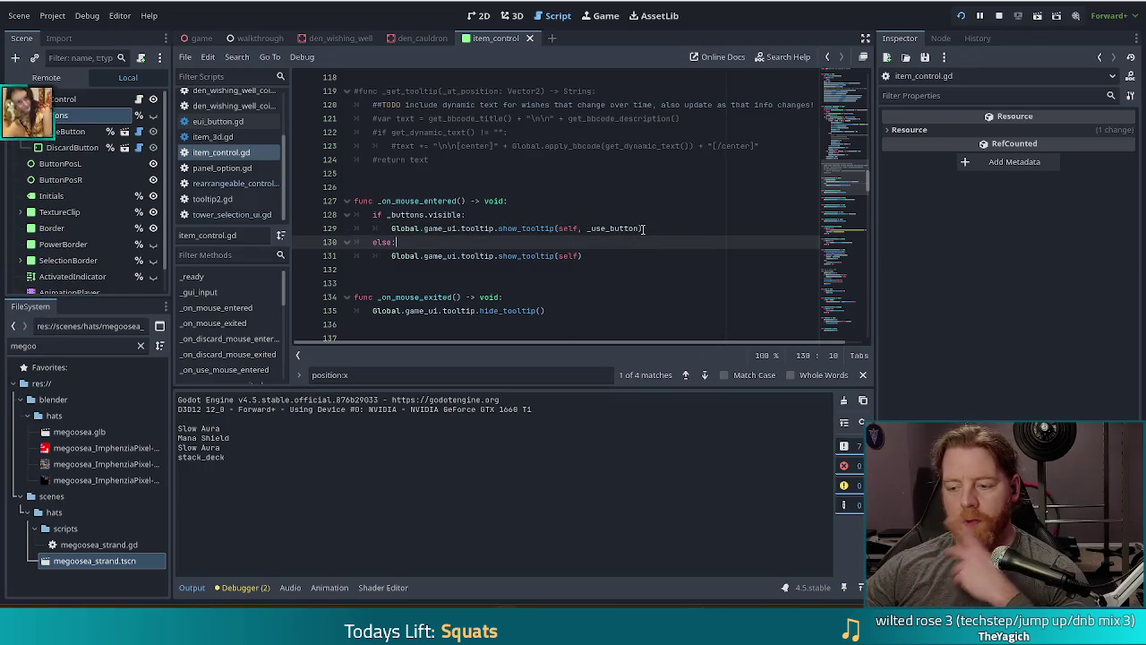
key("alt+Tab")
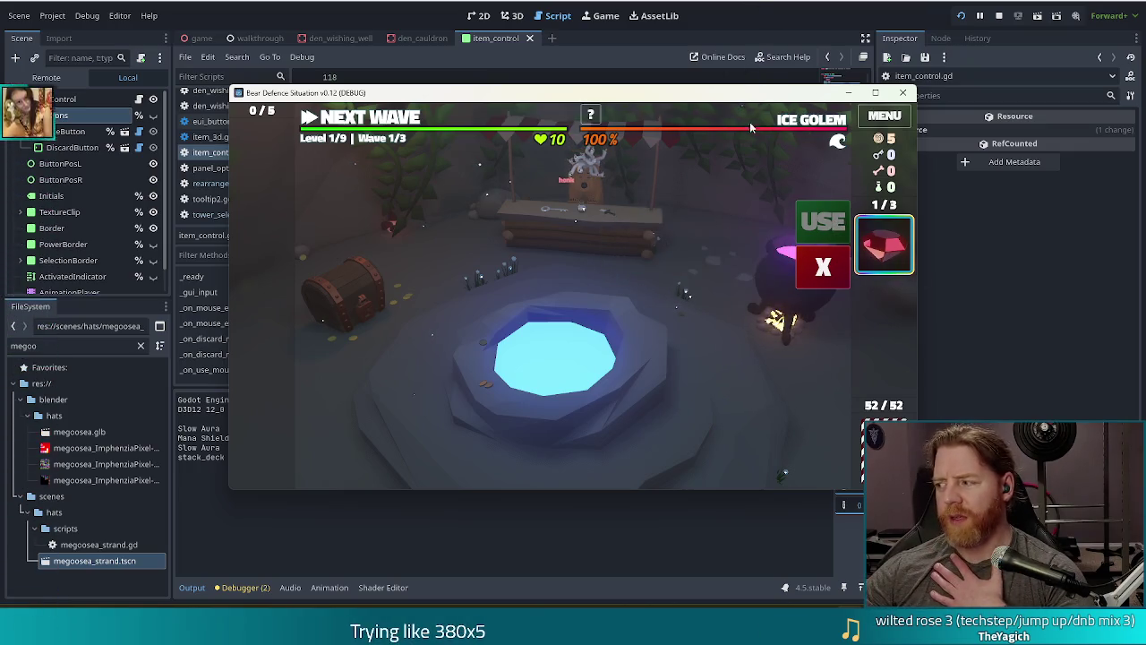
mouse_move(880, 251)
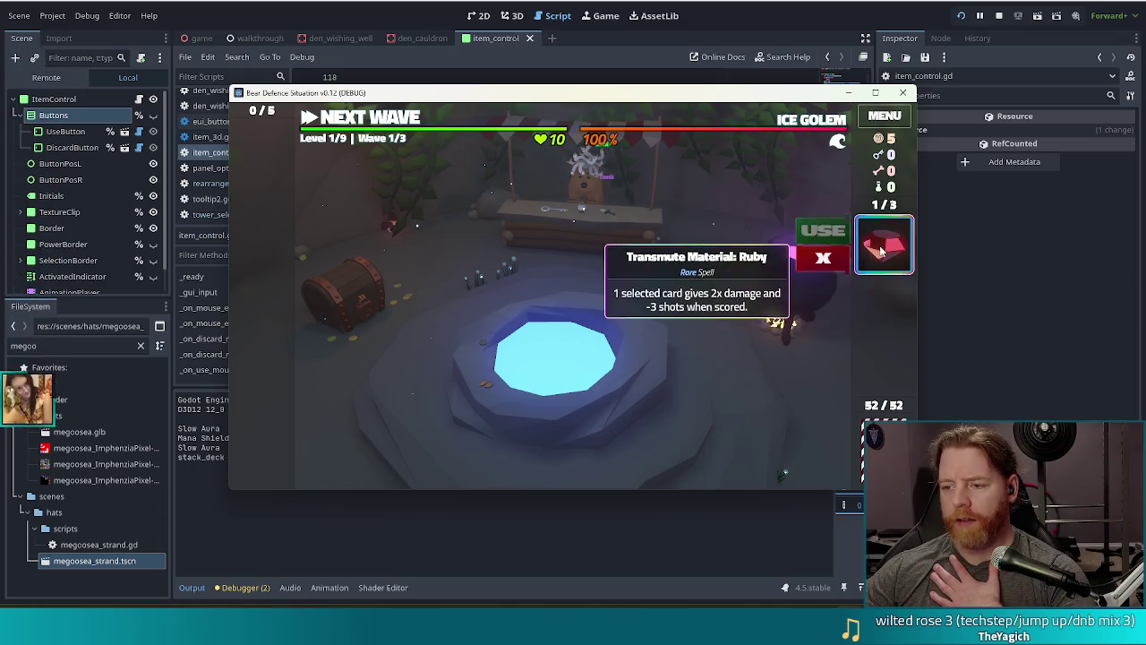
left_click(880, 251)
left_click(880, 250)
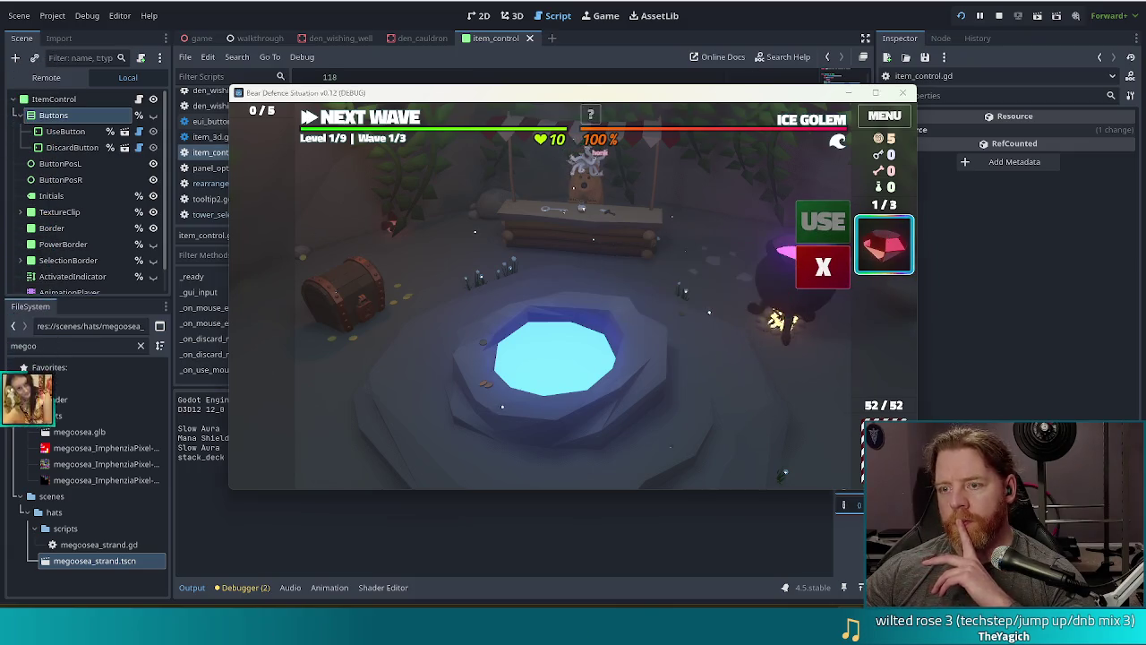
key("alt+Tab")
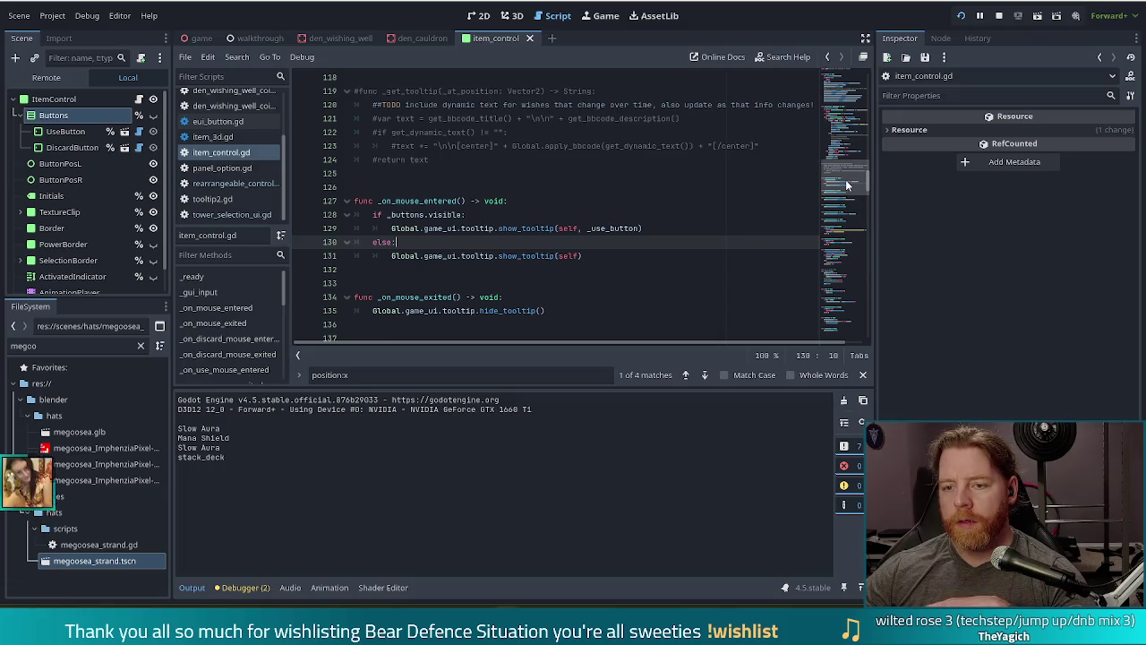
Comment out the tween lines 96–99 in item_control.gd
scroll(845, 184, "up", 10)
left_click_drag(484, 210, 486, 252)
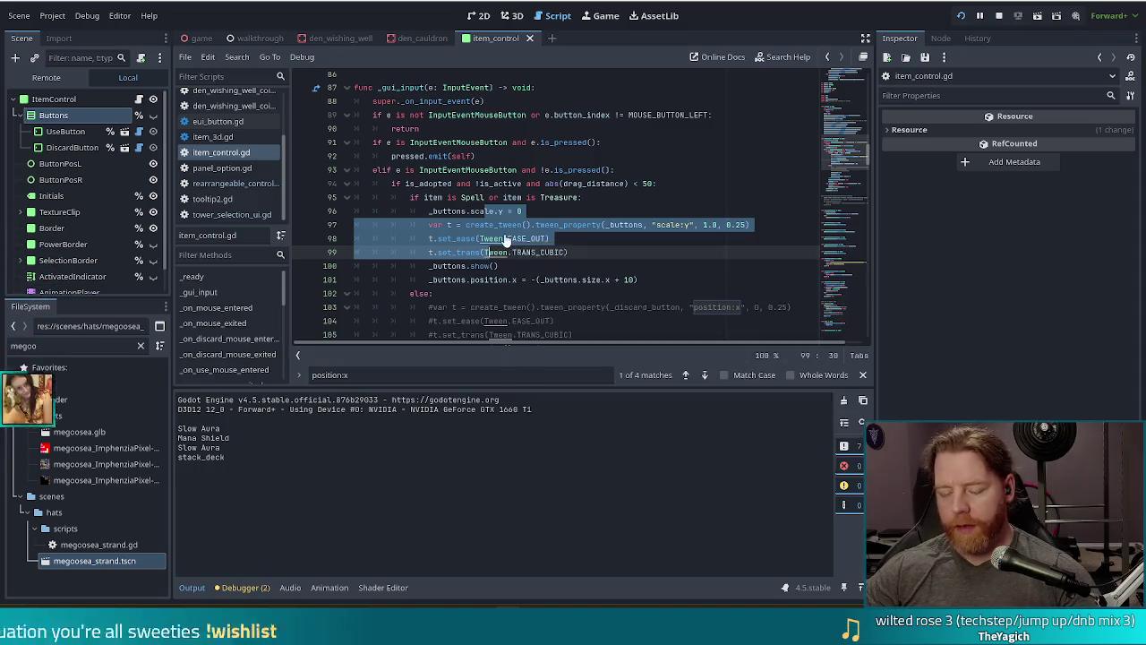
key("ctrl+k")
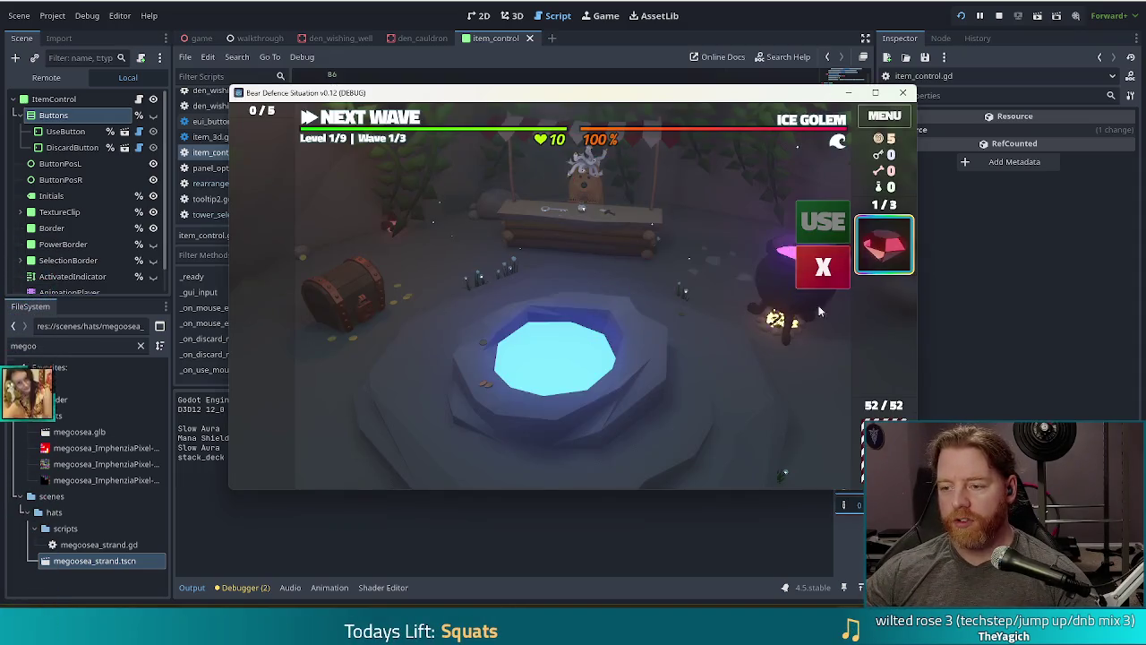
Select the Ruby card and toggle it off and on to check its tooltip
mouse_move(868, 255)
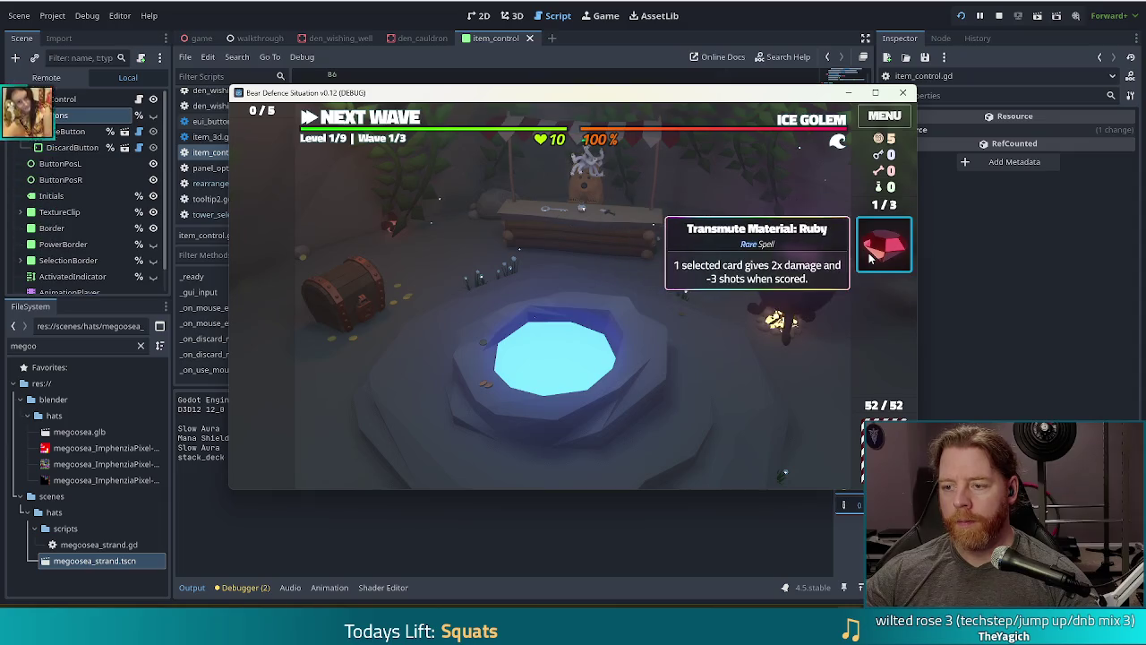
left_click(868, 256)
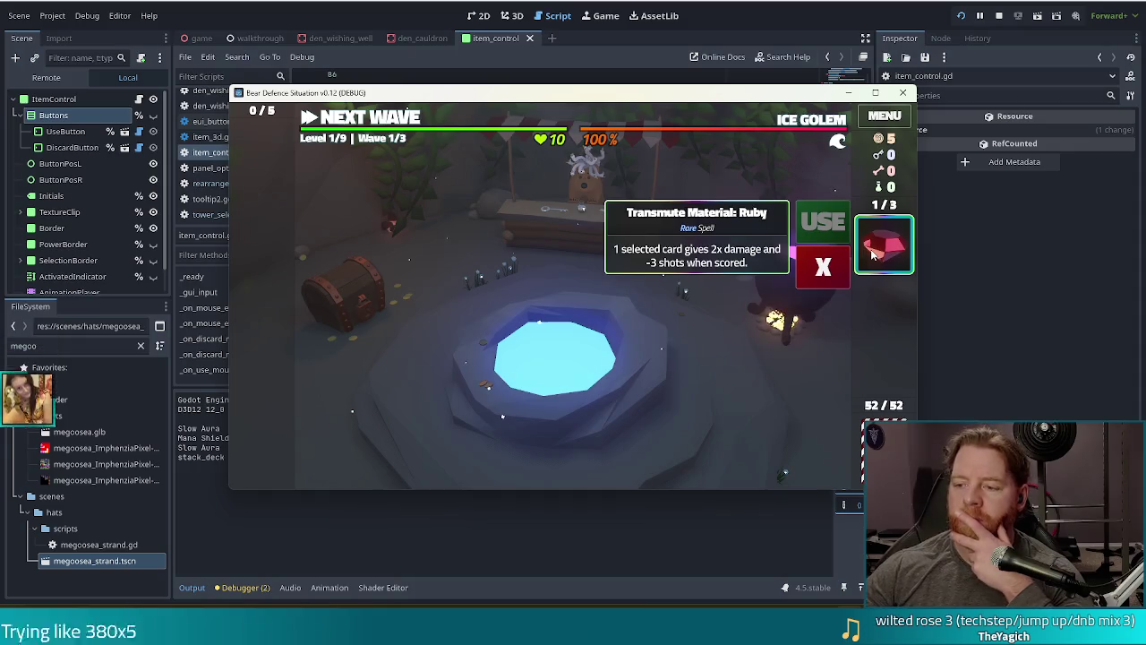
left_click(872, 253)
left_click(872, 253)
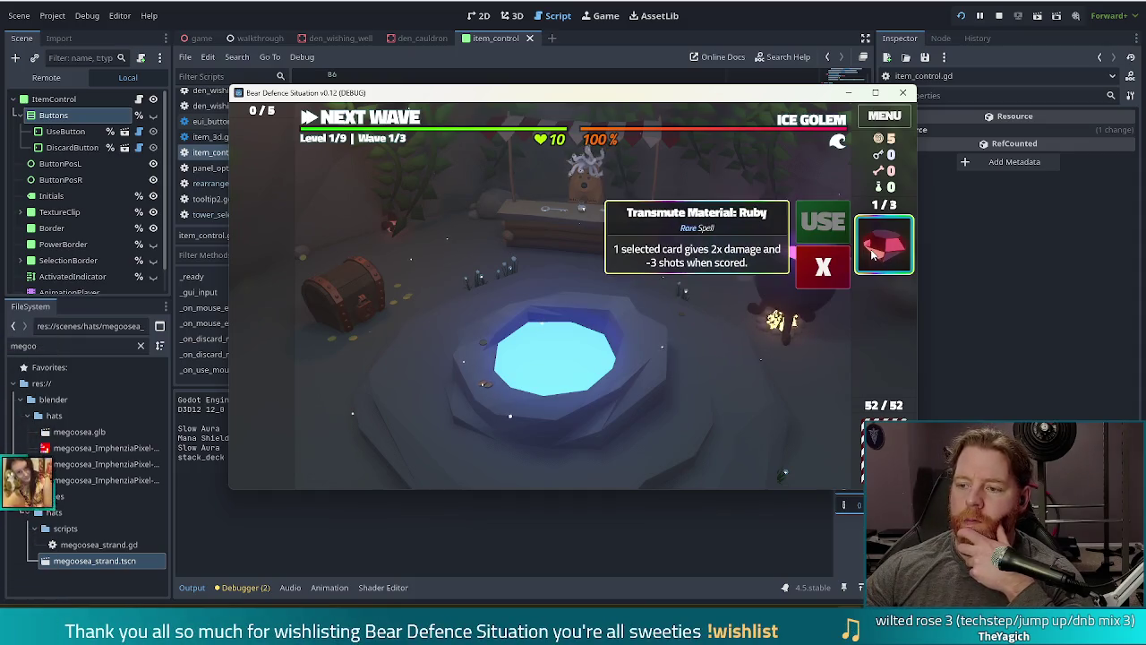
left_click(873, 254)
left_click(873, 253)
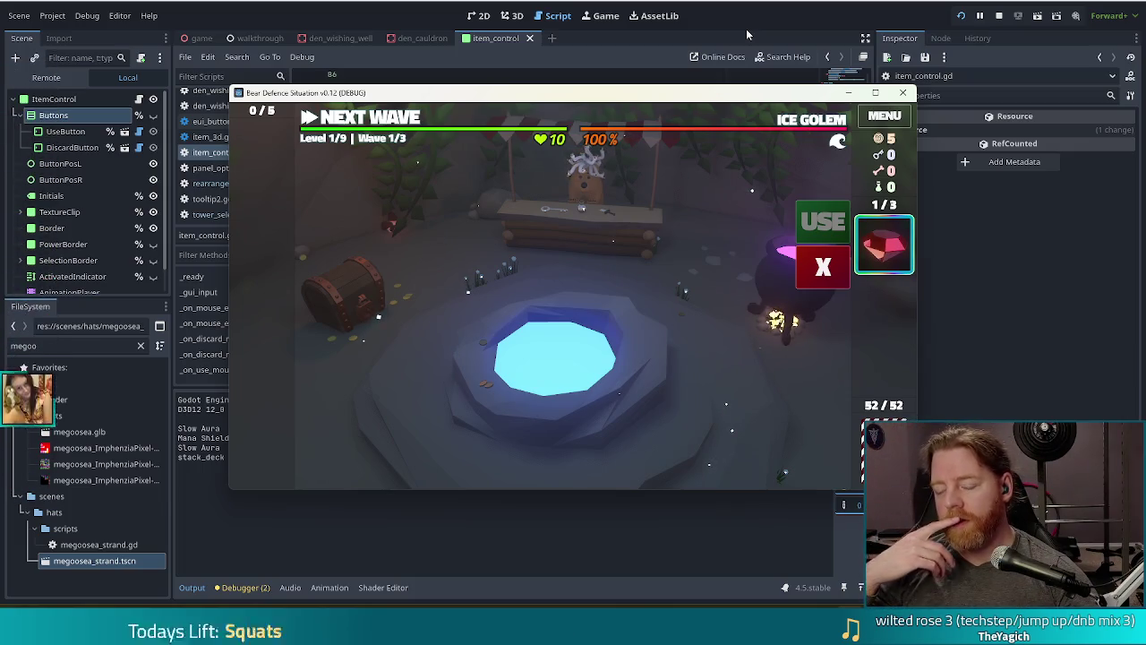
Toggle the Ruby card more, leave it deselected, and throw gold into the wishing well
mouse_move(831, 239)
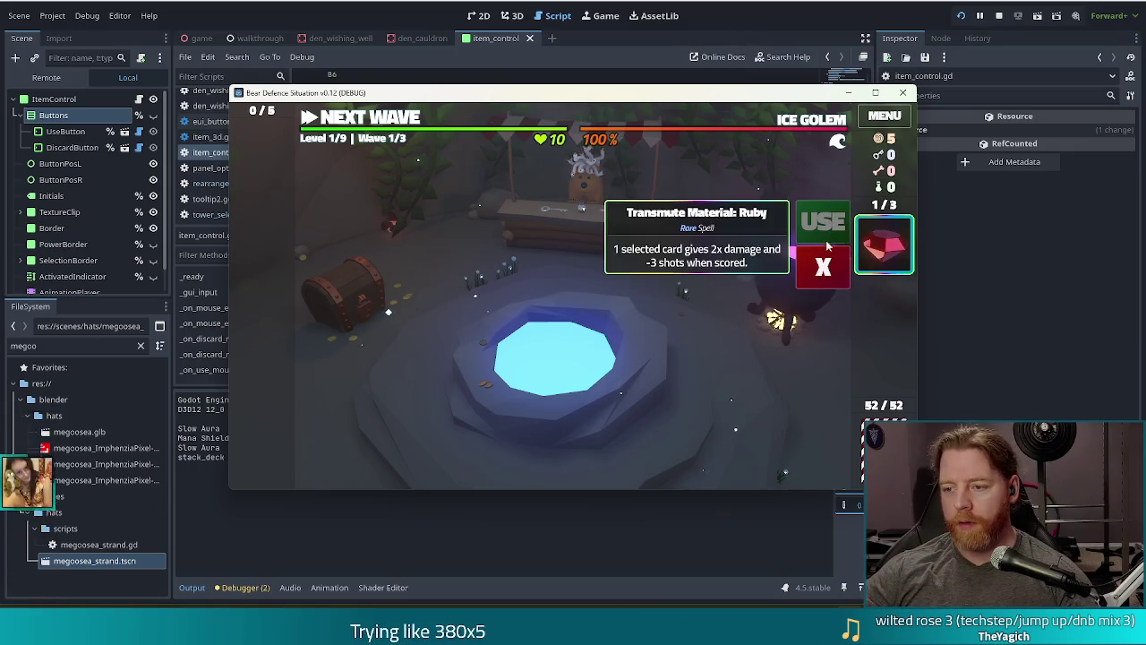
left_click(895, 255)
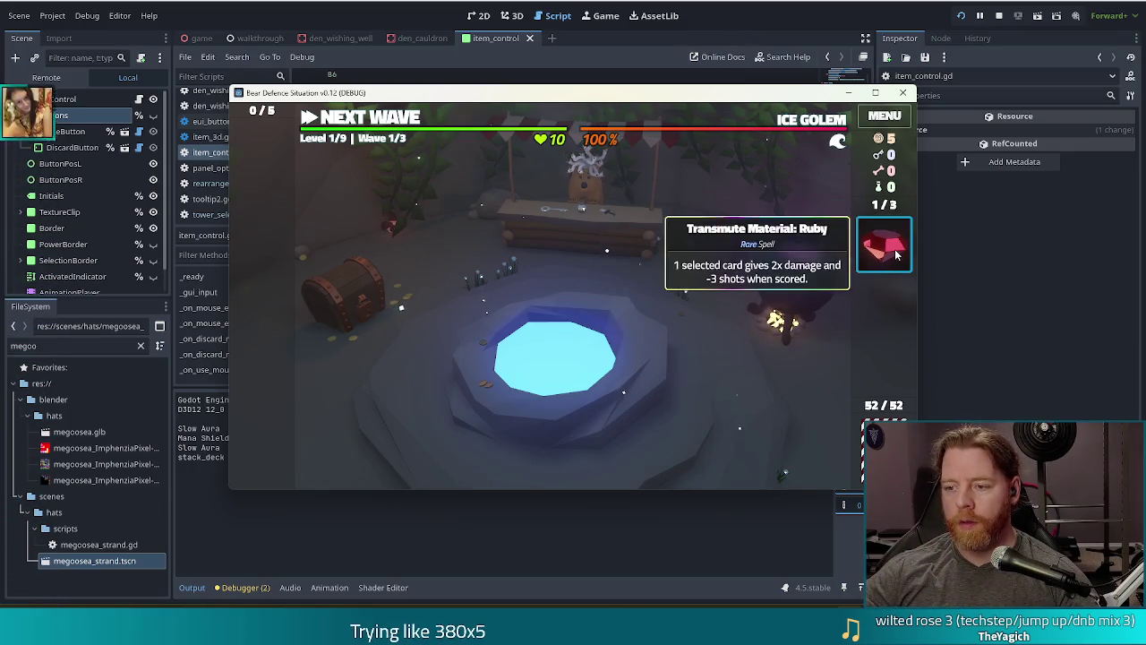
left_click(897, 255)
left_click(900, 255)
left_click(900, 255)
left_click(902, 256)
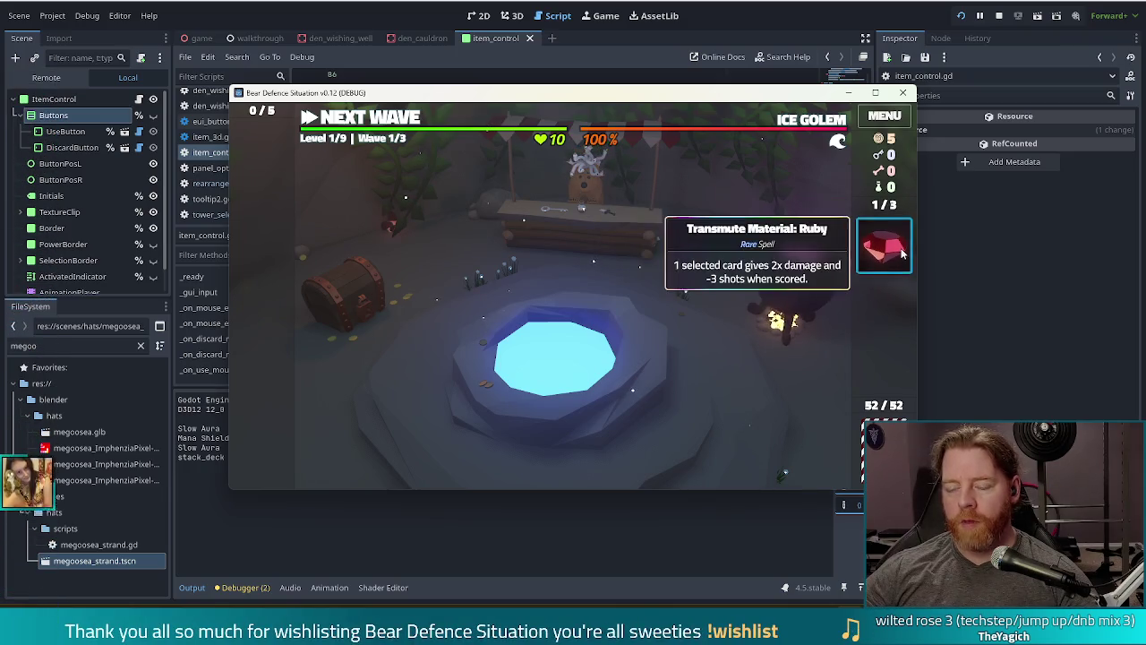
left_click(901, 255)
left_click(901, 256)
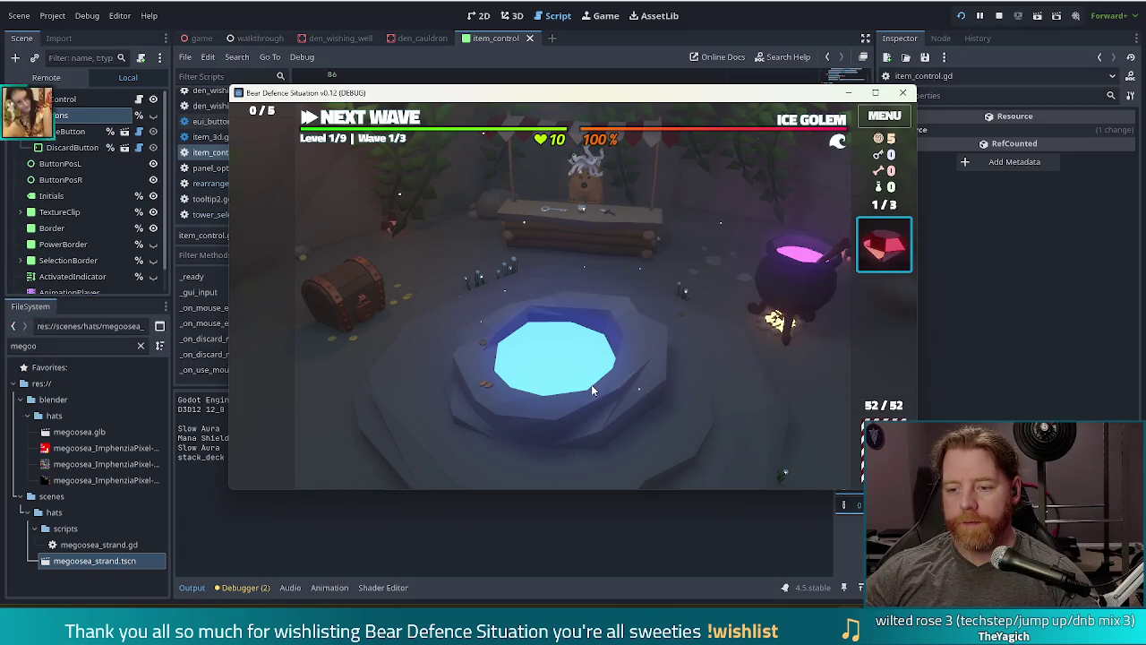
left_click(591, 391)
left_click(659, 351)
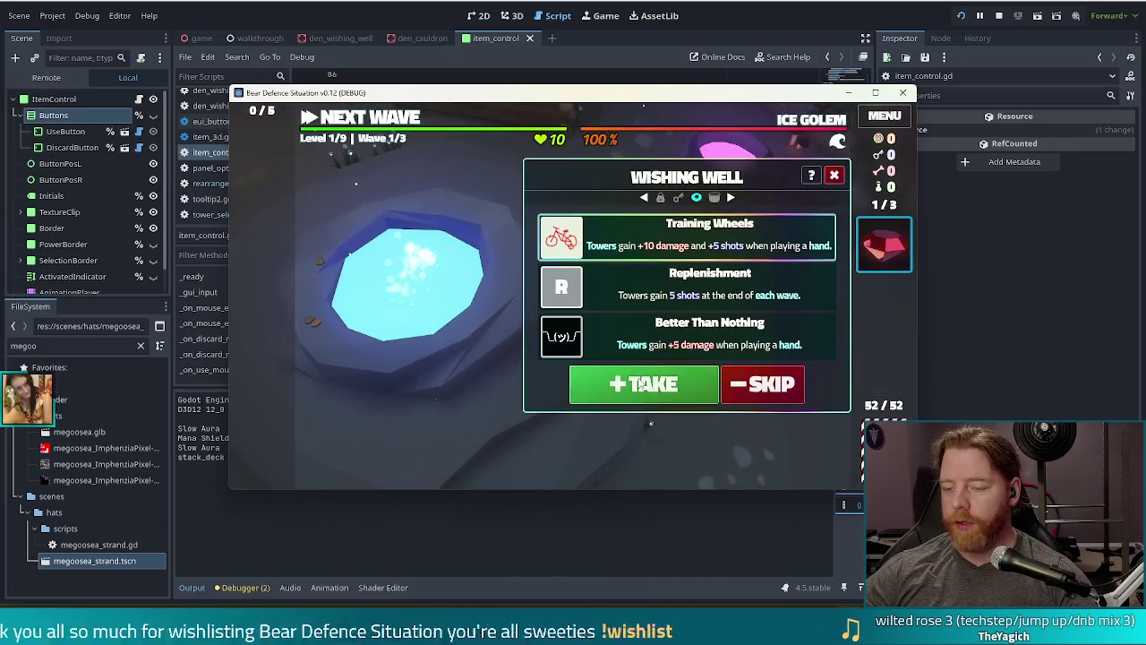
Take the Training Wheels wish, then select the Ruby card and the Training Wheels card in turn
left_click(641, 384)
left_click(249, 357)
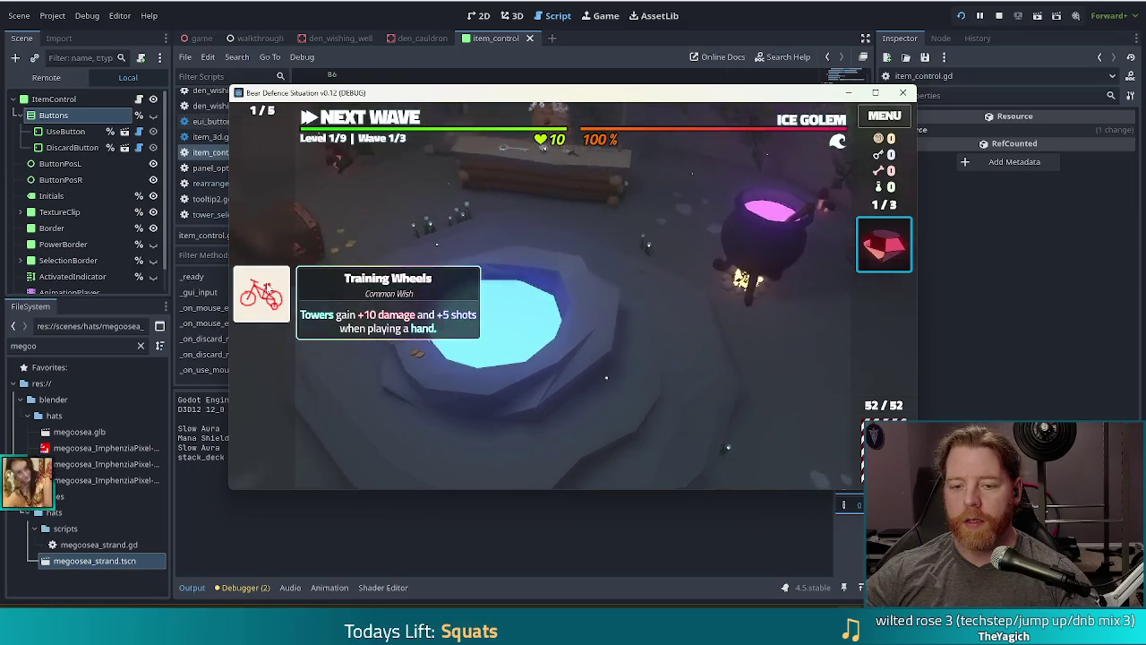
left_click(265, 289)
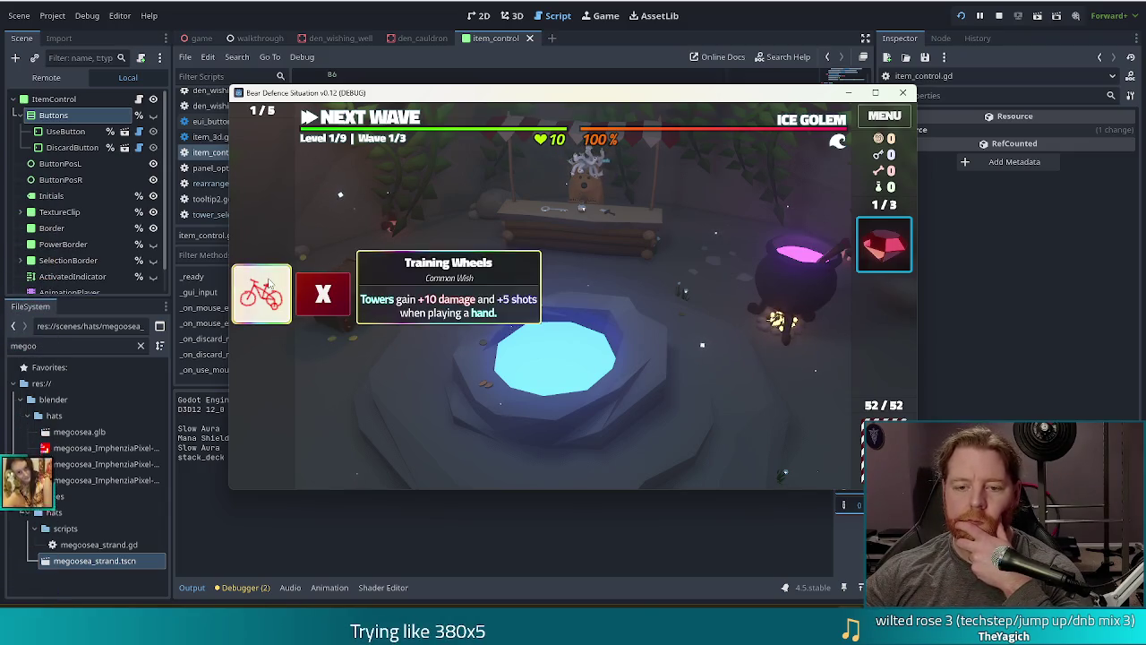
left_click(889, 256)
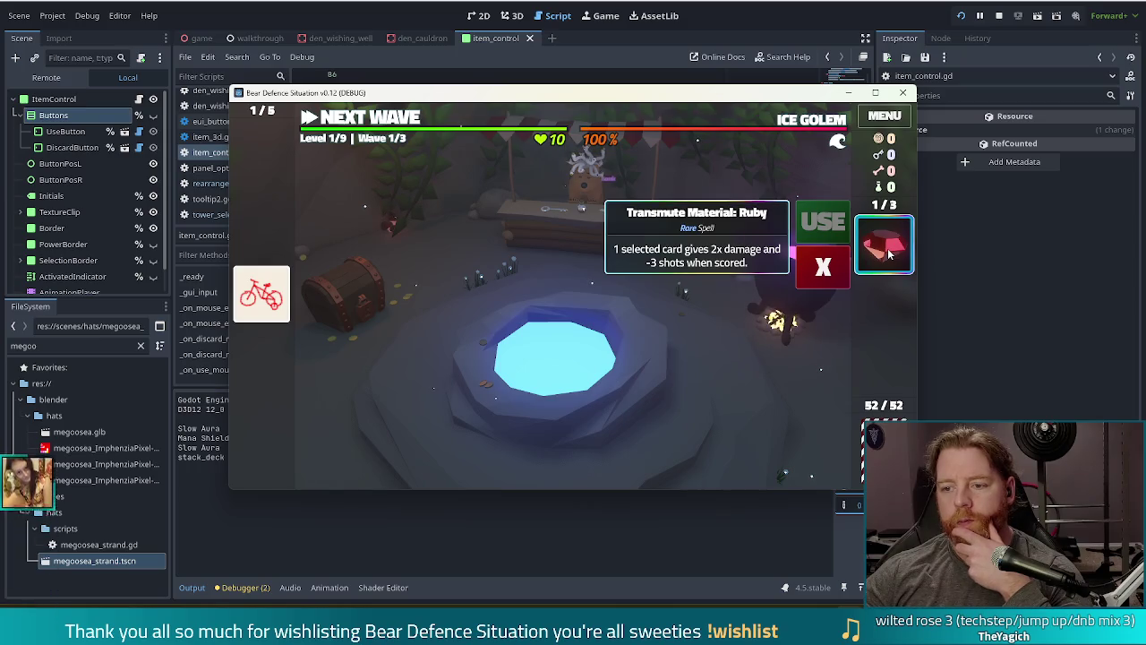
left_click(276, 298)
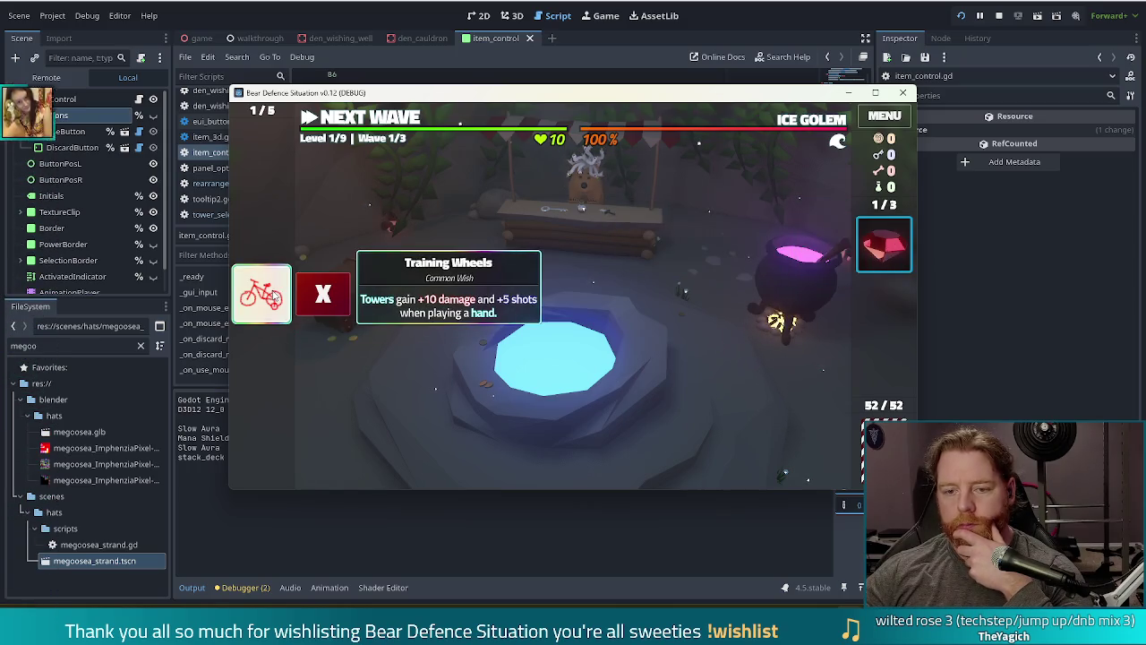
left_click(276, 298)
left_click(276, 299)
left_click(276, 298)
left_click(276, 298)
left_click(275, 298)
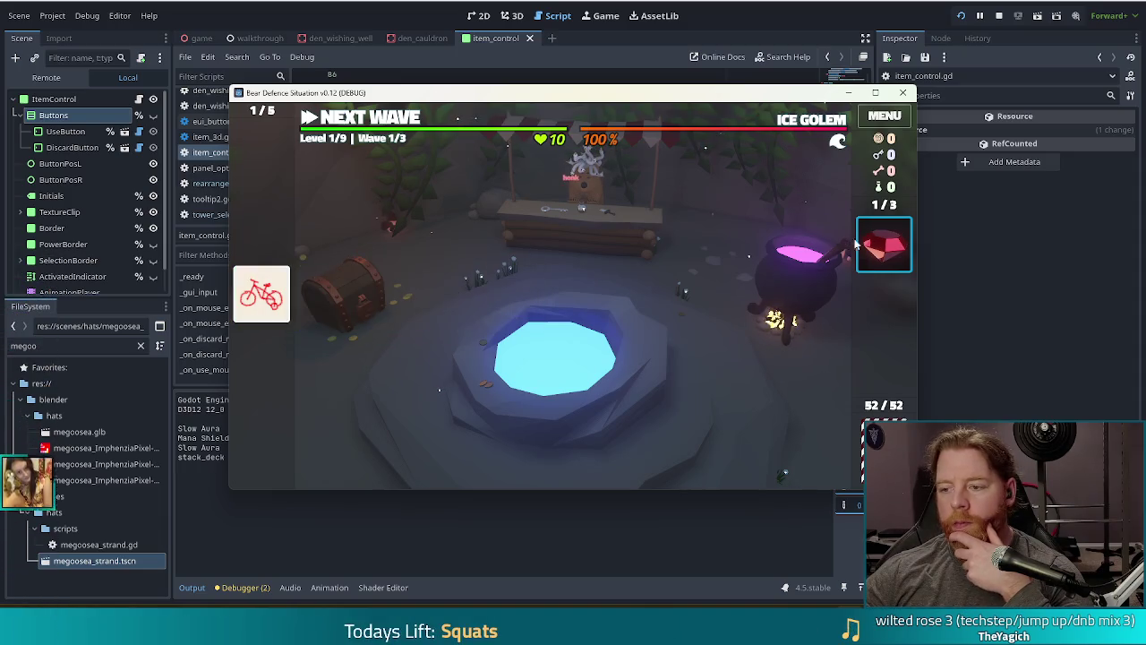
left_click(886, 246)
left_click(886, 246)
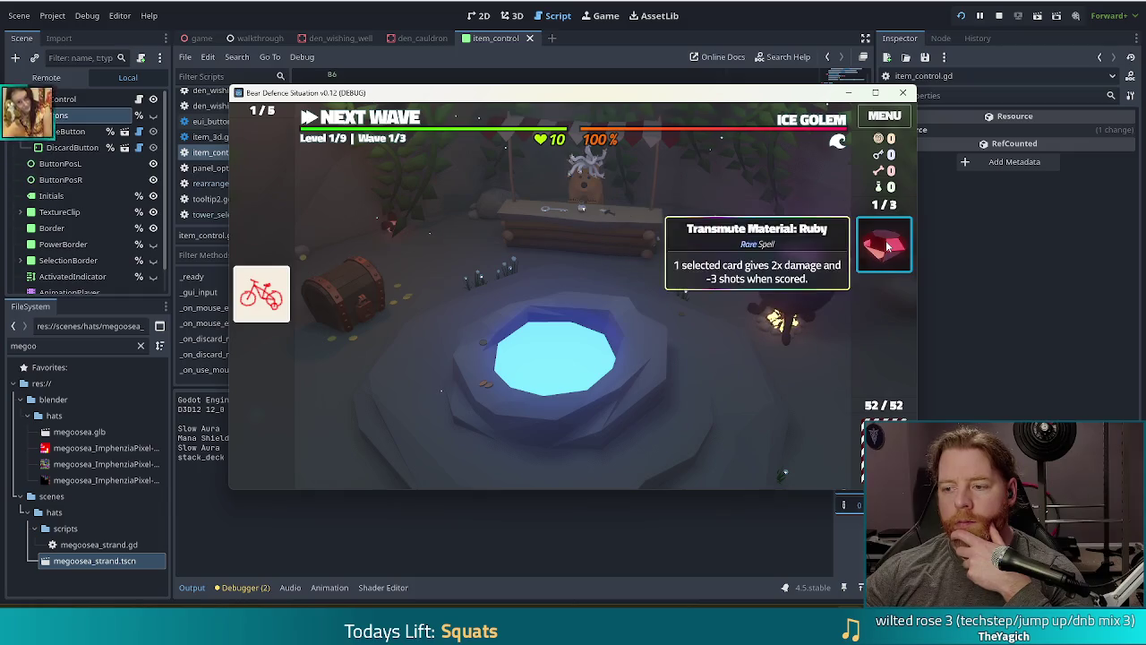
left_click(264, 307)
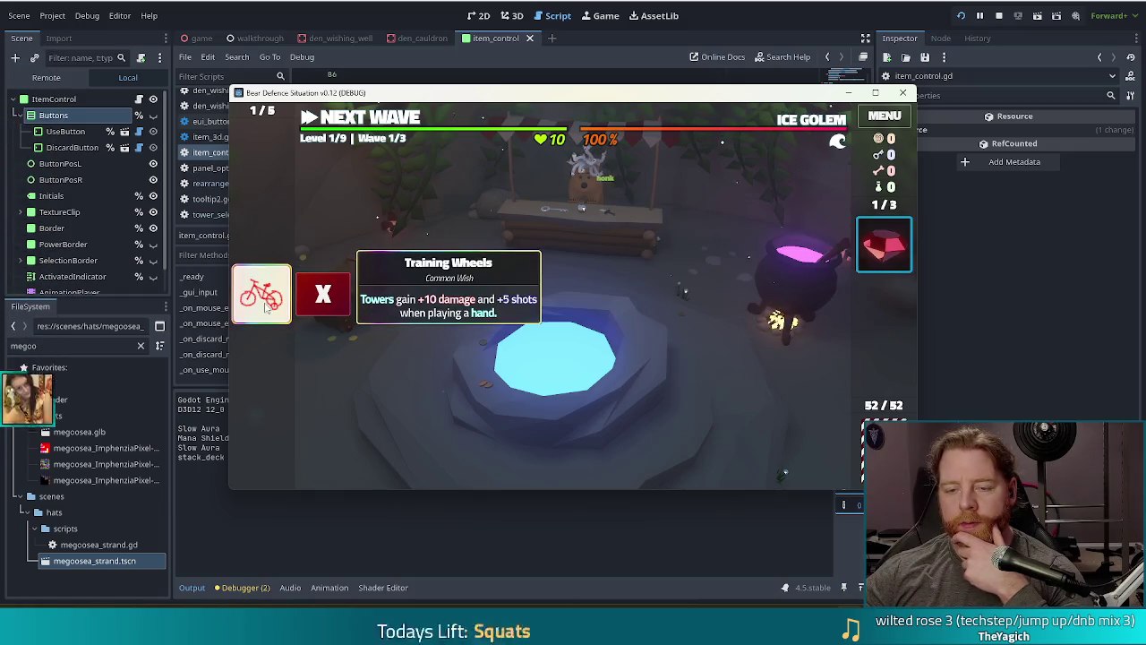
left_click(265, 307)
left_click(880, 249)
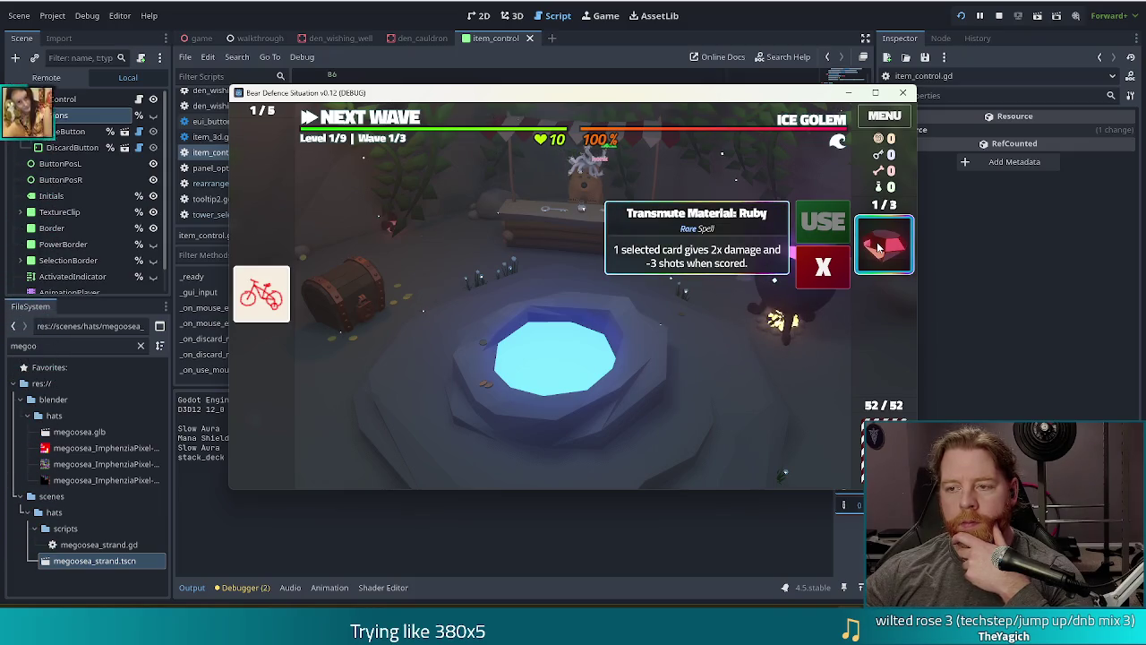
left_click(880, 249)
left_click(880, 249)
left_click(880, 249)
left_click(880, 250)
left_click(880, 249)
left_click(880, 250)
left_click(880, 250)
left_click(880, 249)
left_click(880, 248)
left_click(880, 247)
left_click(880, 247)
left_click(880, 247)
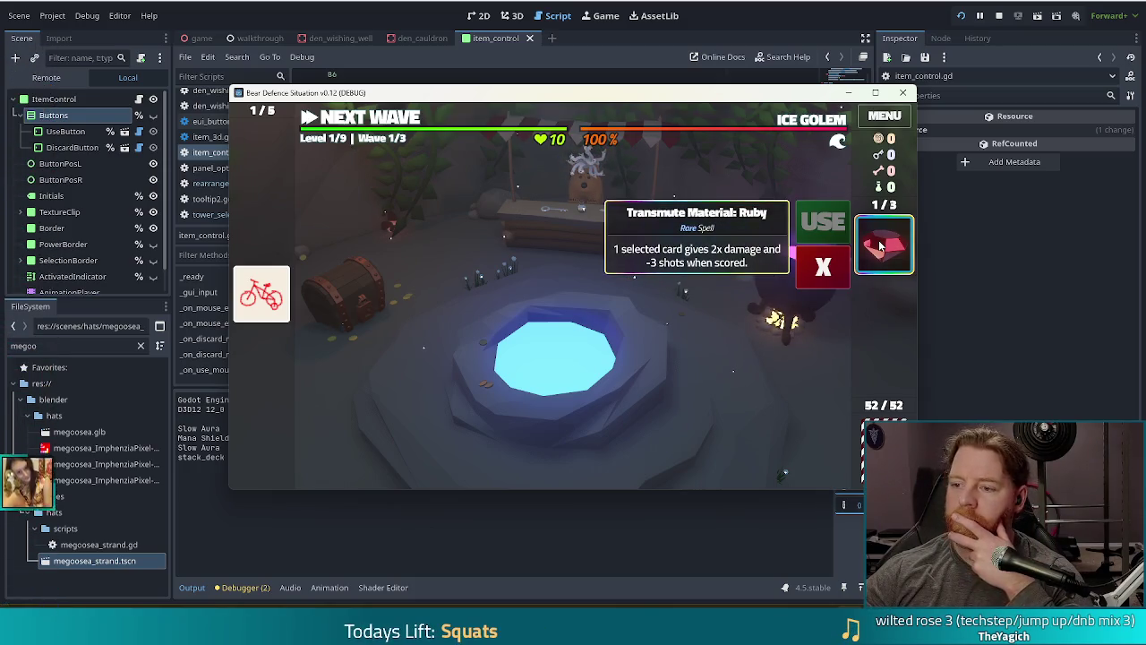
left_click(880, 247)
left_click(261, 295)
left_click(261, 296)
left_click(262, 296)
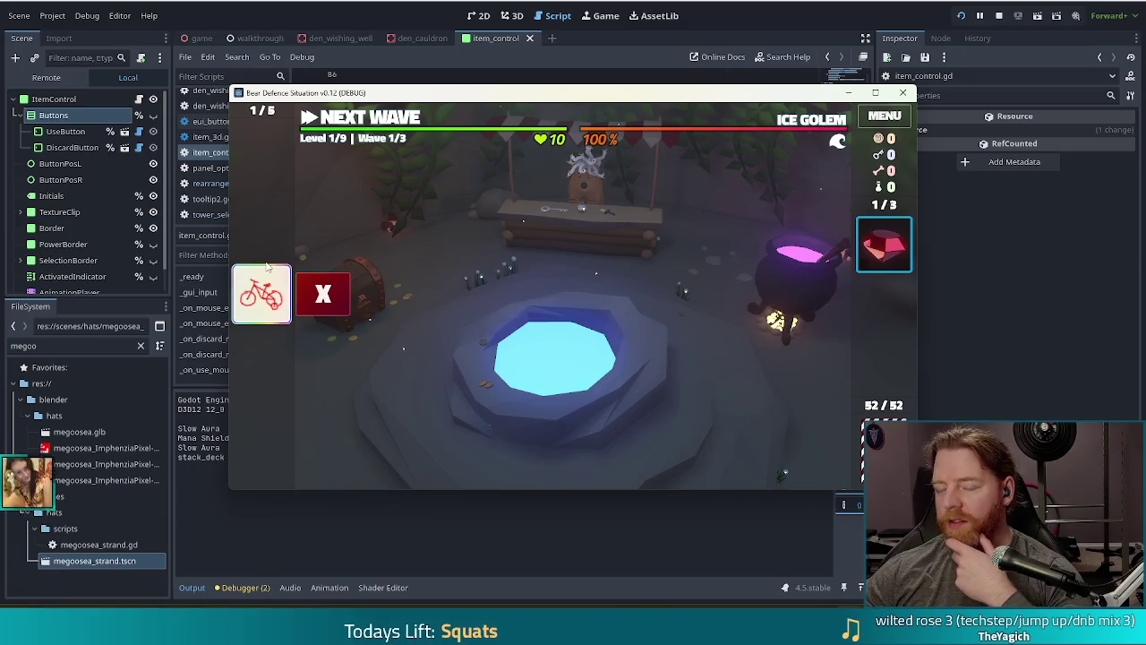
mouse_move(272, 292)
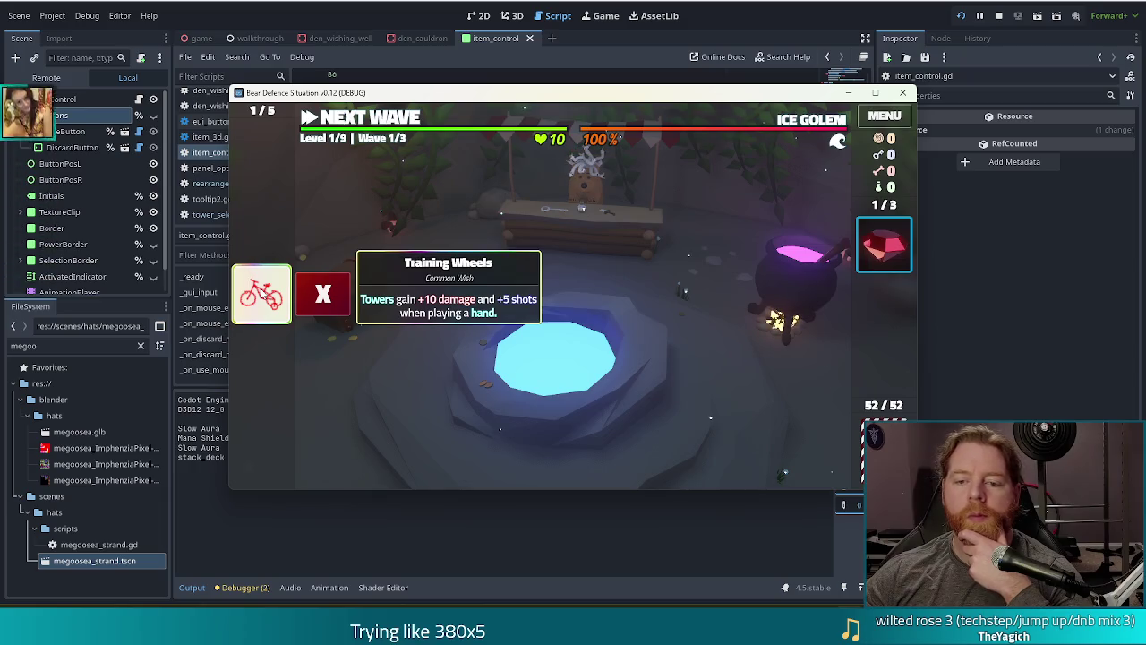
Toggle the Training Wheels and Ruby cards, then stop the game and return to the 2D view
mouse_move(884, 251)
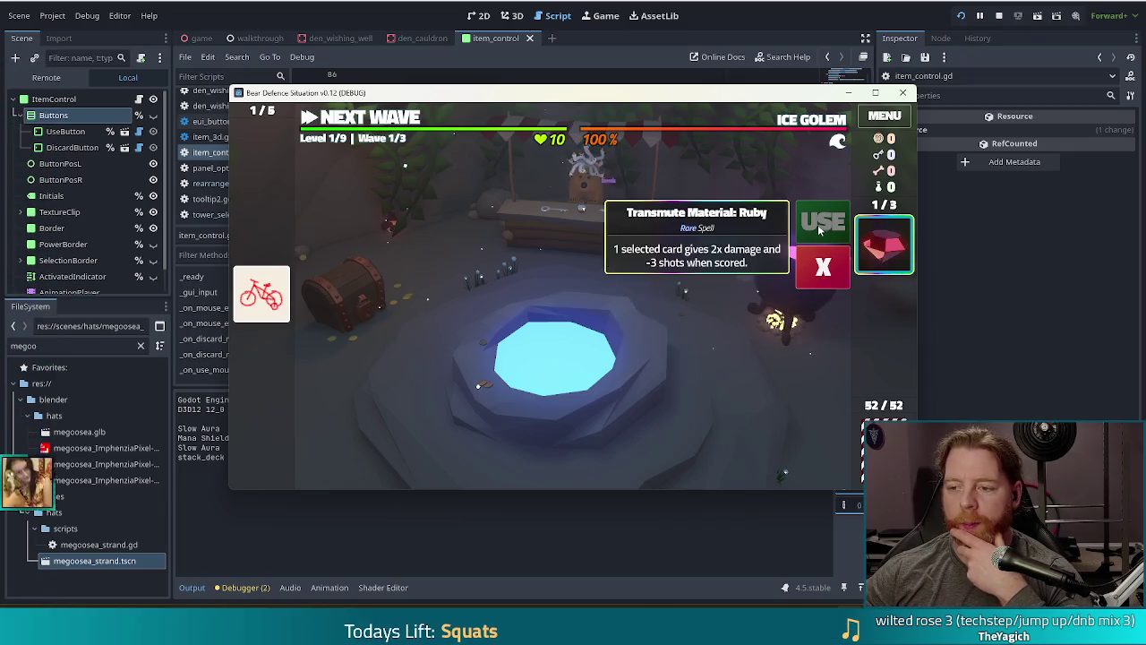
left_click(261, 292)
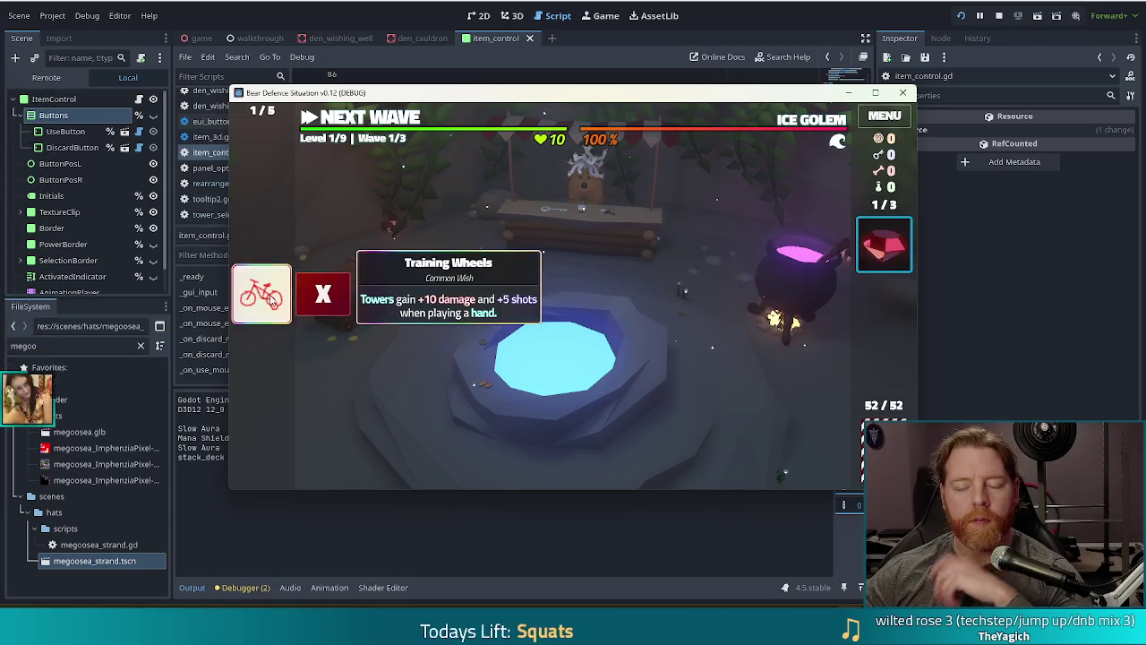
left_click(273, 302)
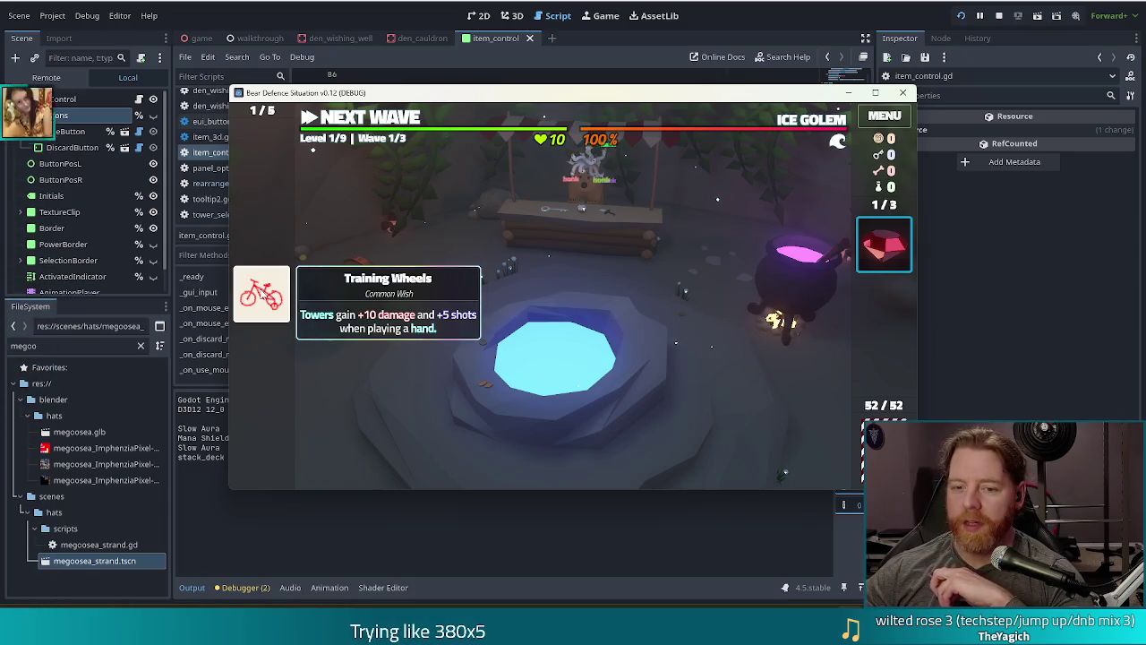
left_click(264, 296)
left_click(264, 297)
left_click(264, 296)
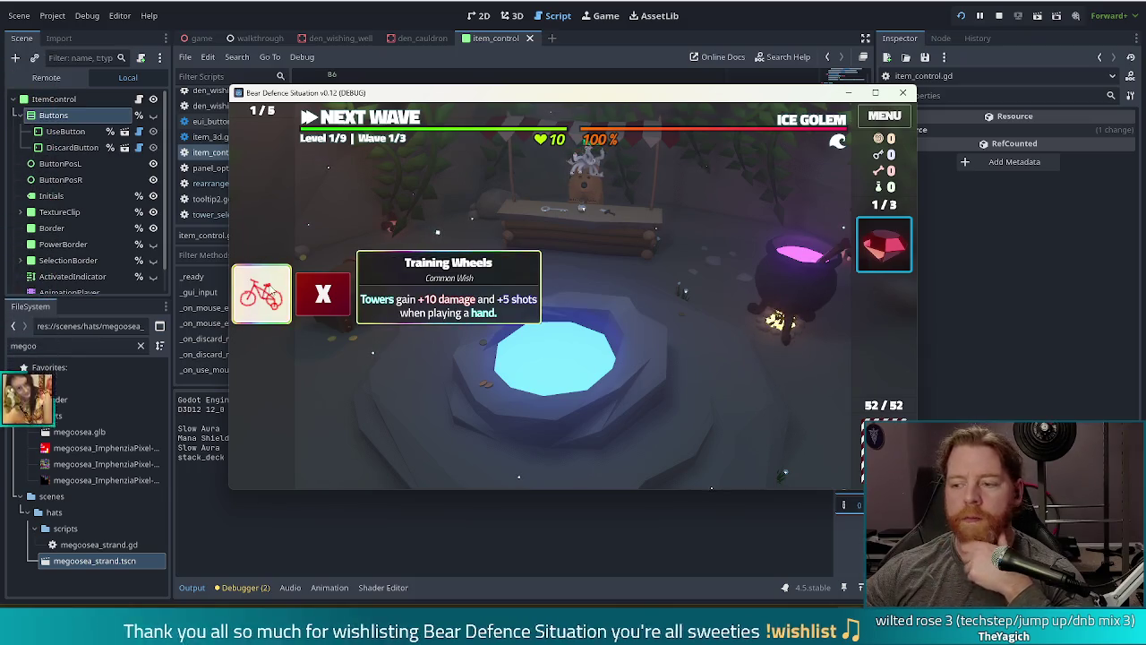
left_click(875, 241)
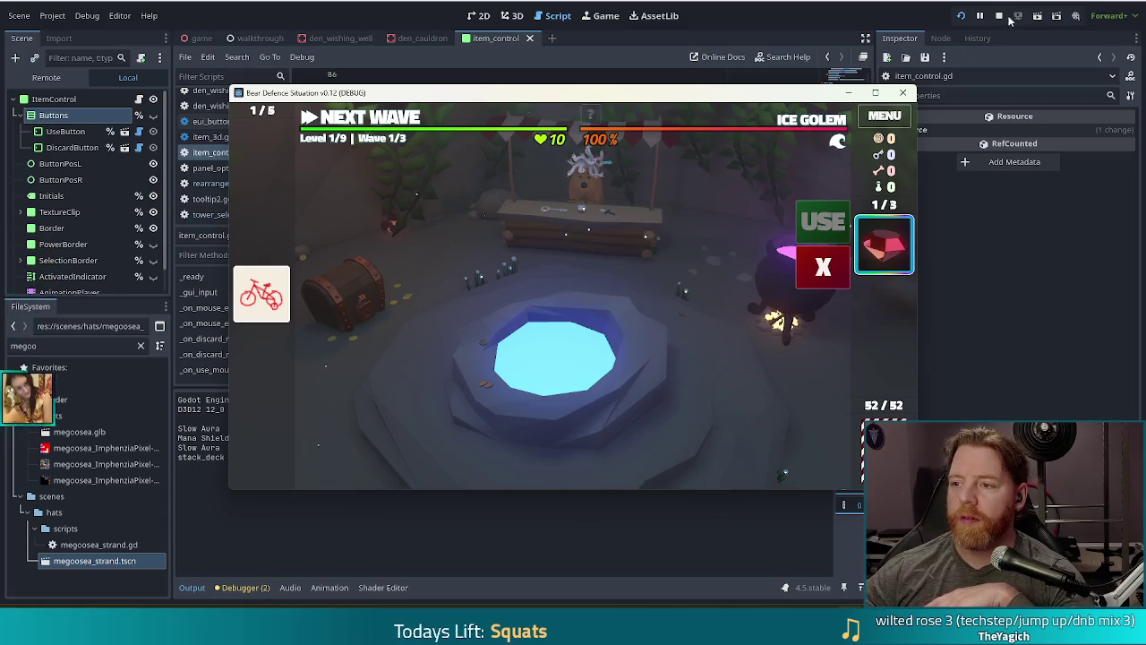
key("F8")
left_click(476, 18)
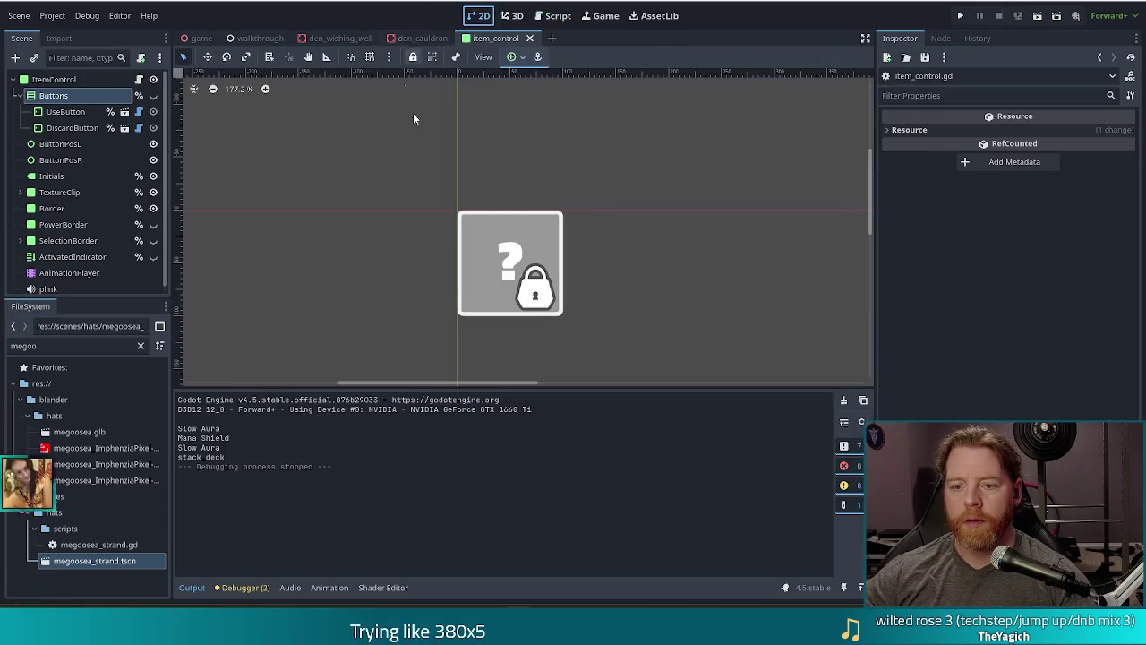
Show the Buttons node, select UseButton and DiscardButton, and try a font size of 36
left_click(153, 95)
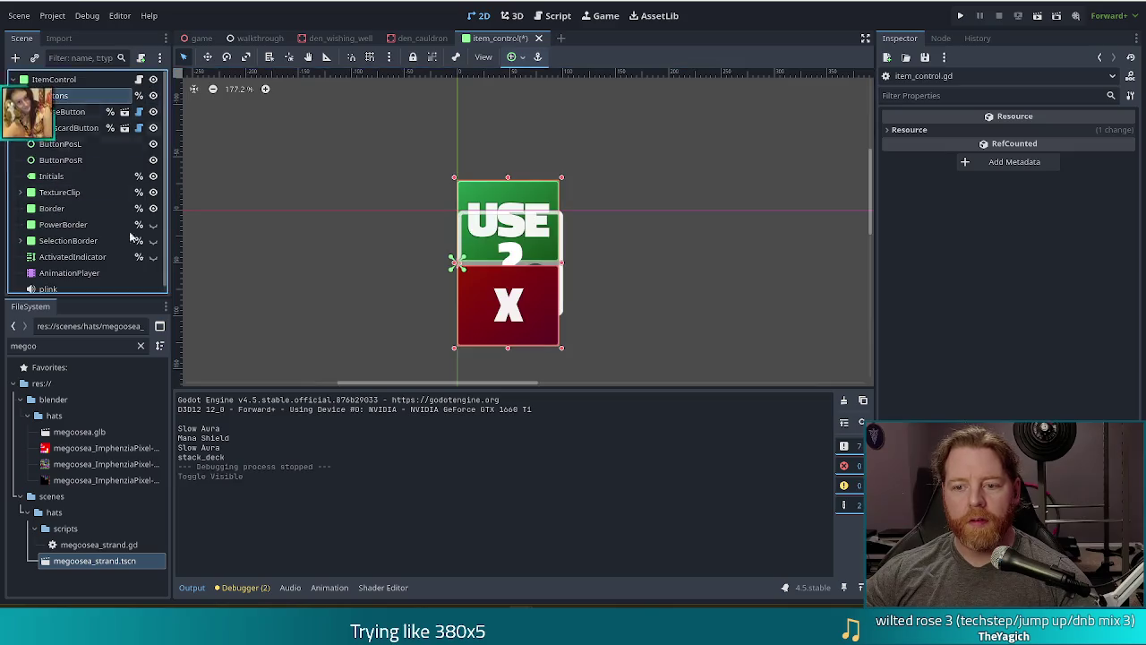
left_click(65, 111)
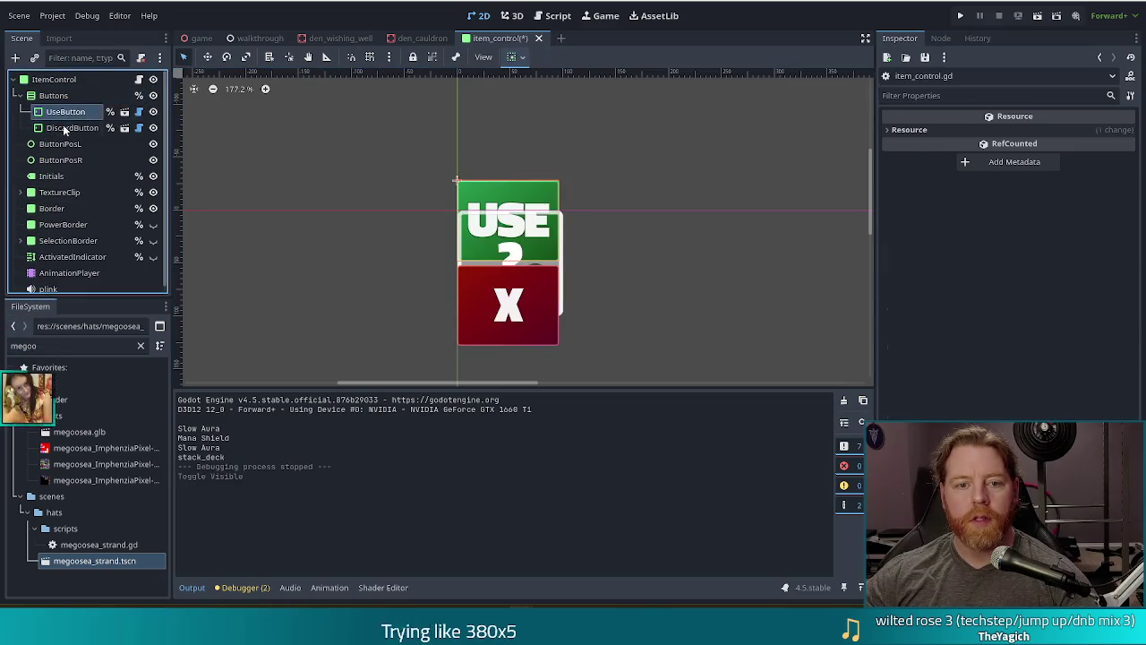
left_click(72, 127, "shift")
left_click(1031, 218)
type("36")
key("Return")
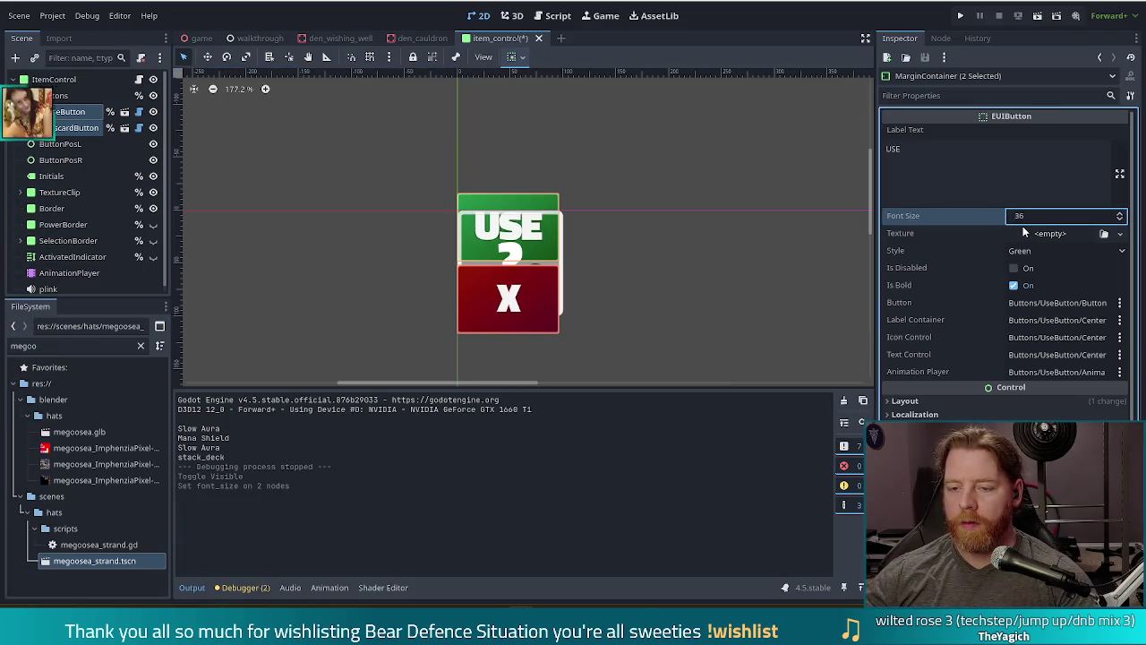
Settle the two buttons' font size at 25 and save the item_control scene
left_click(902, 401)
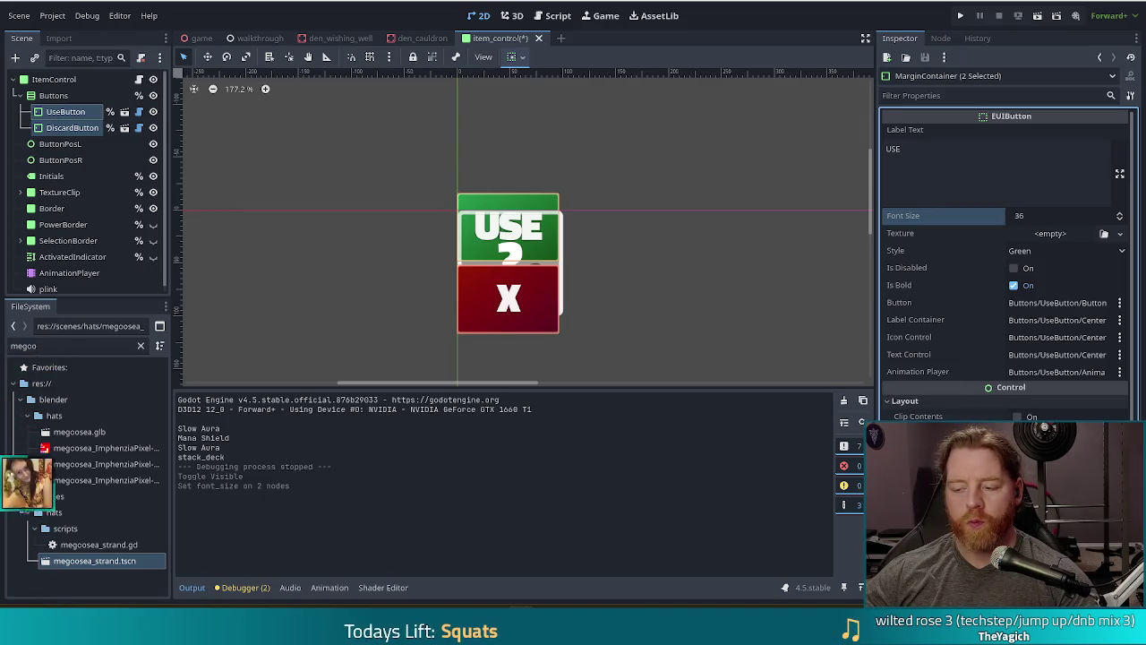
scroll(1007, 268, "down", 2)
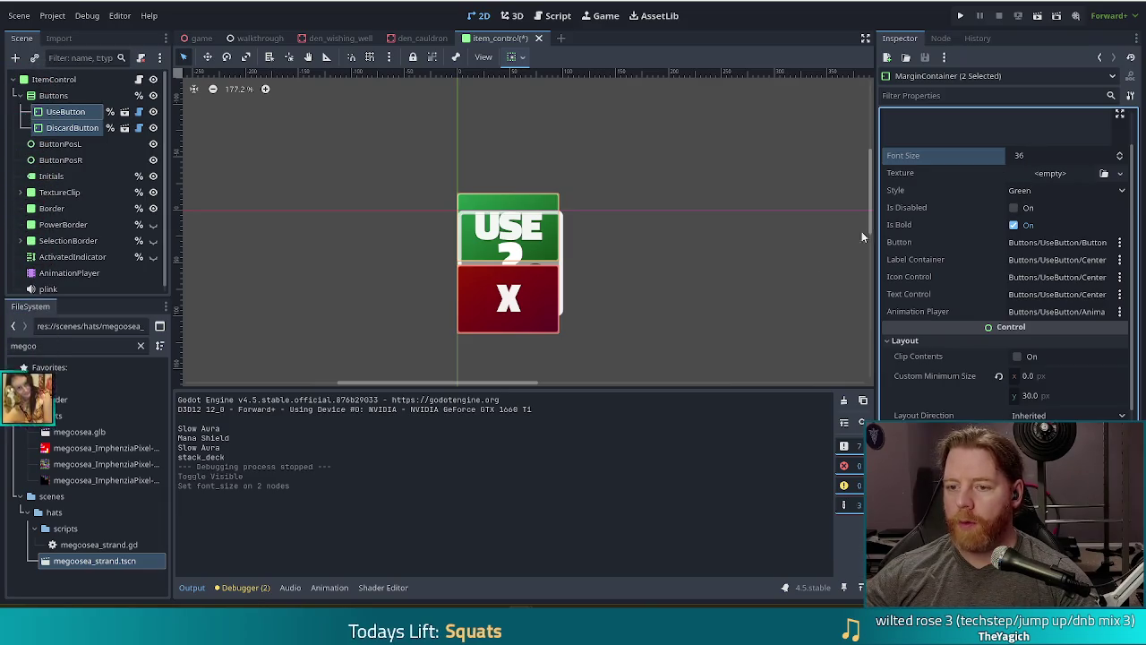
left_click(1040, 156)
type("24")
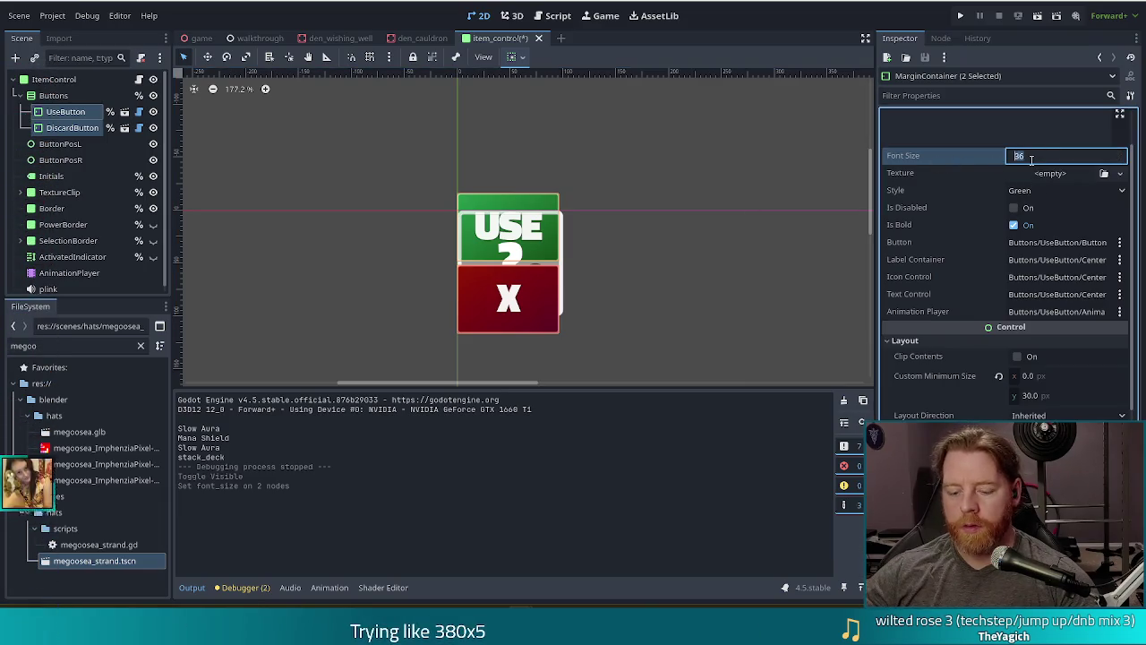
key("Return")
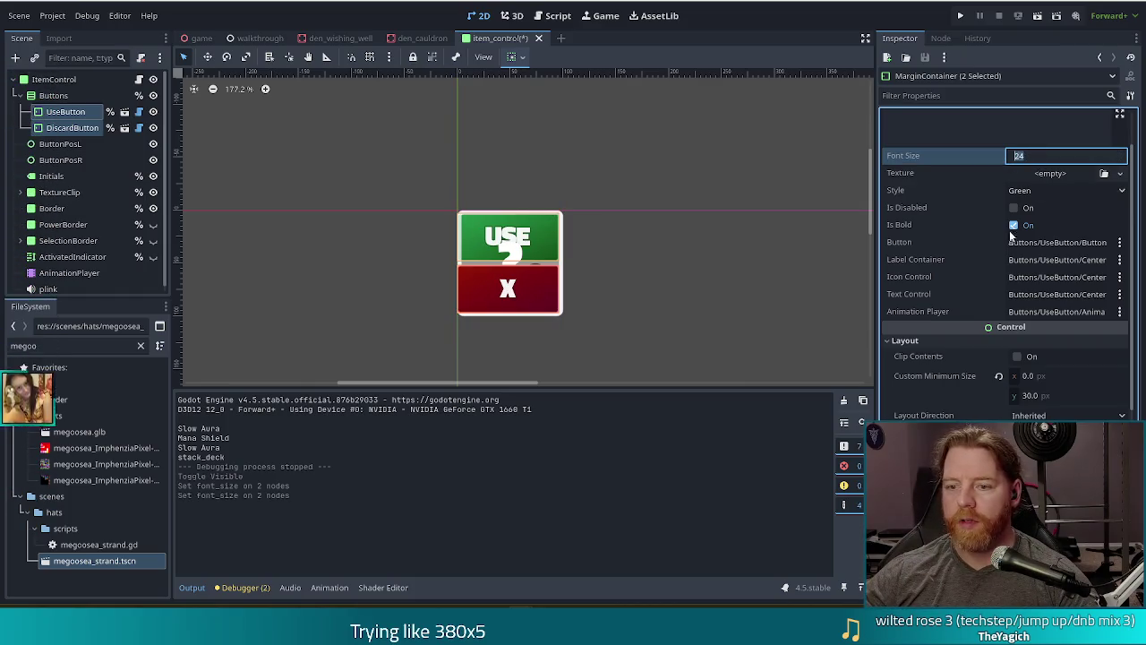
type("26")
key("Return")
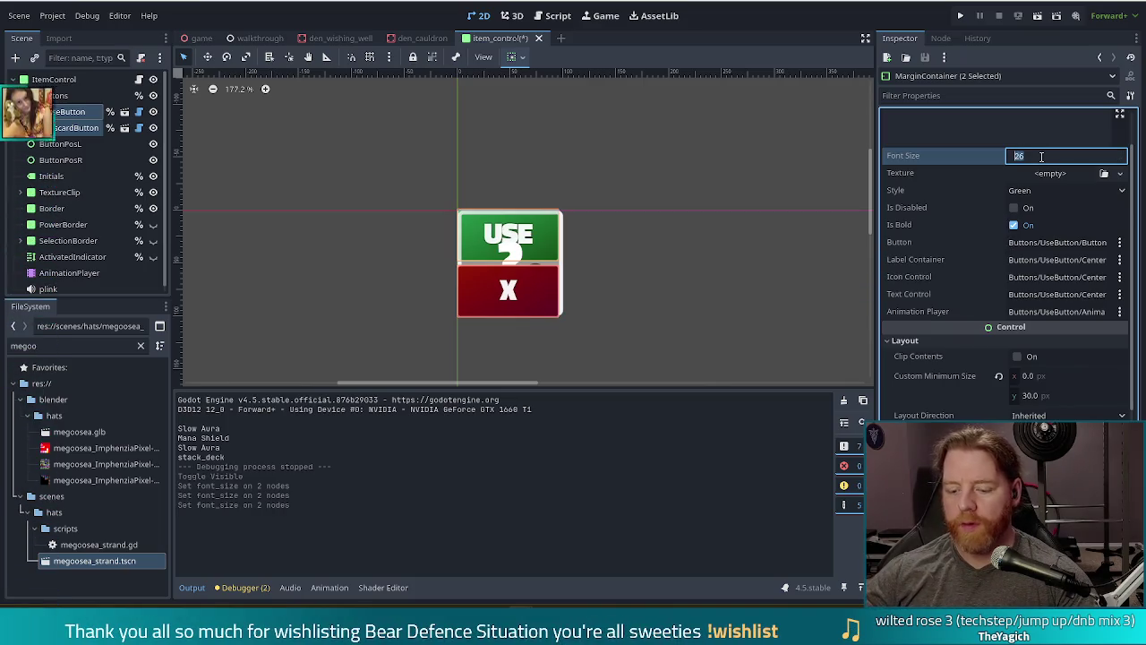
type("25")
key("Return")
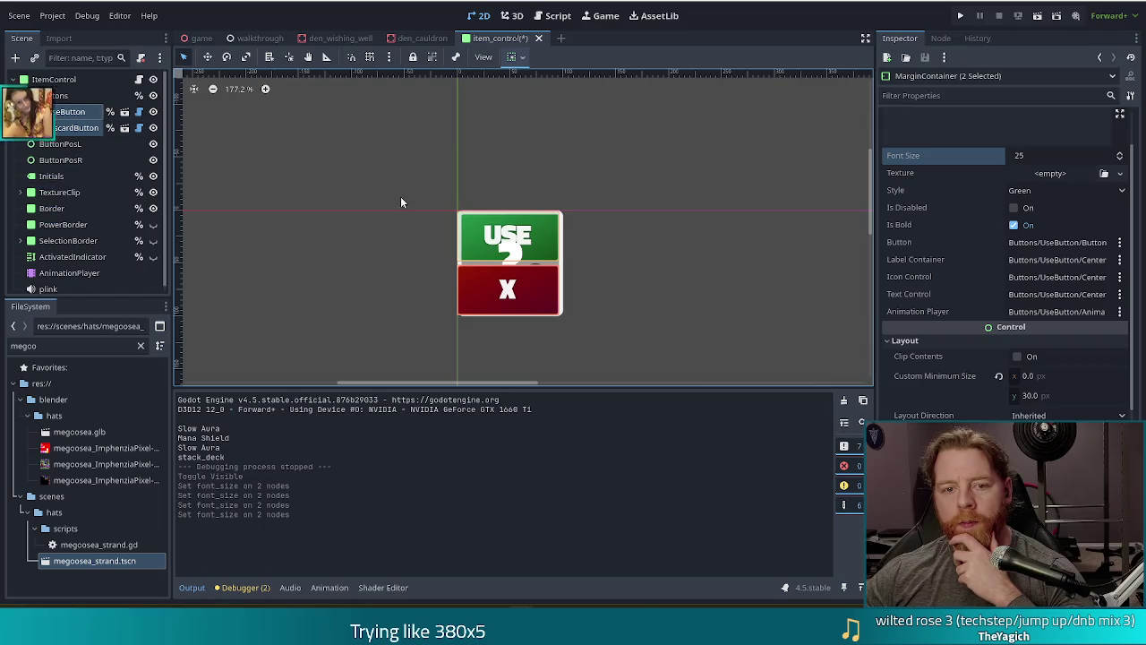
key("ctrl+s")
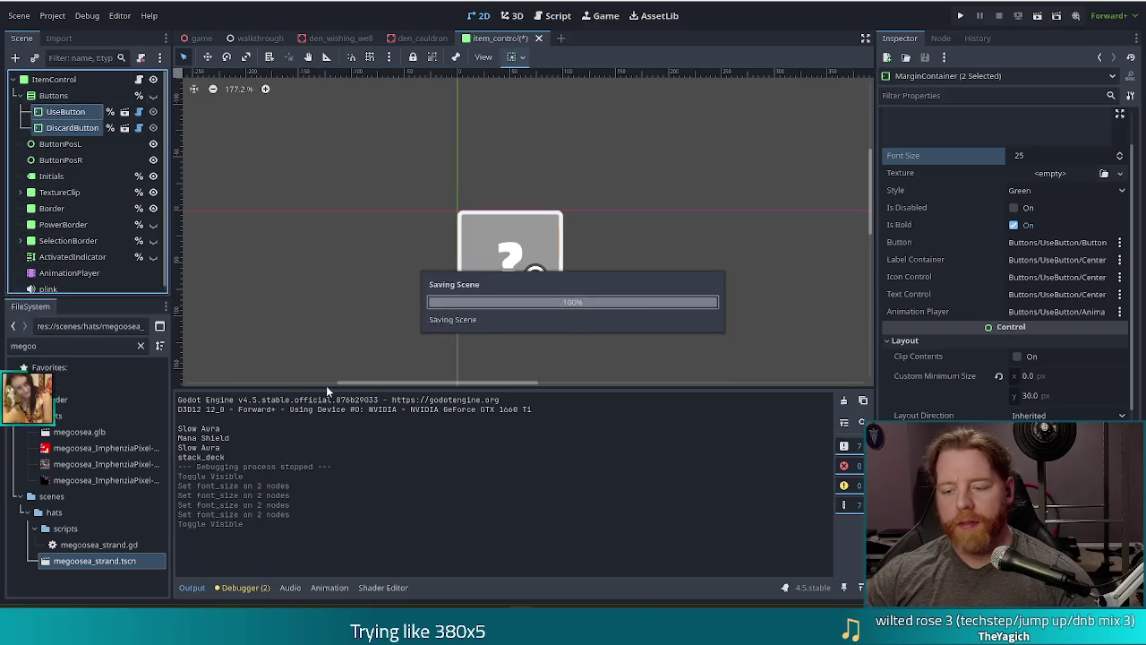
Run the project, then pass _buttons instead of _use_button to show_tooltip in _on_mouse_entered, and save
key("F5")
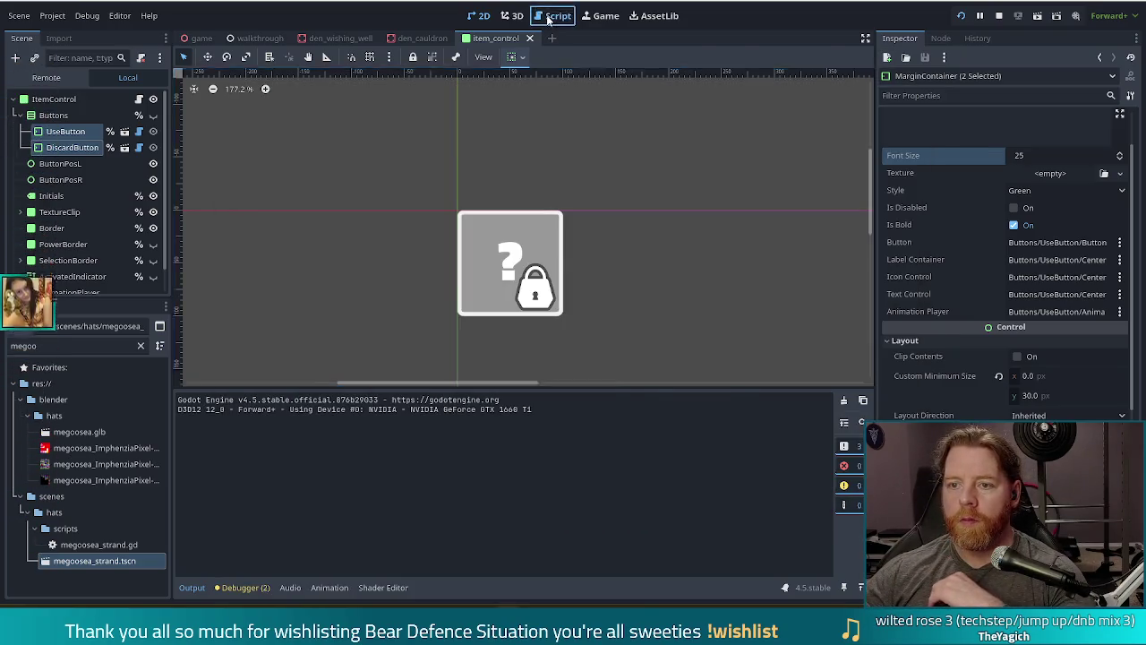
left_click(555, 16)
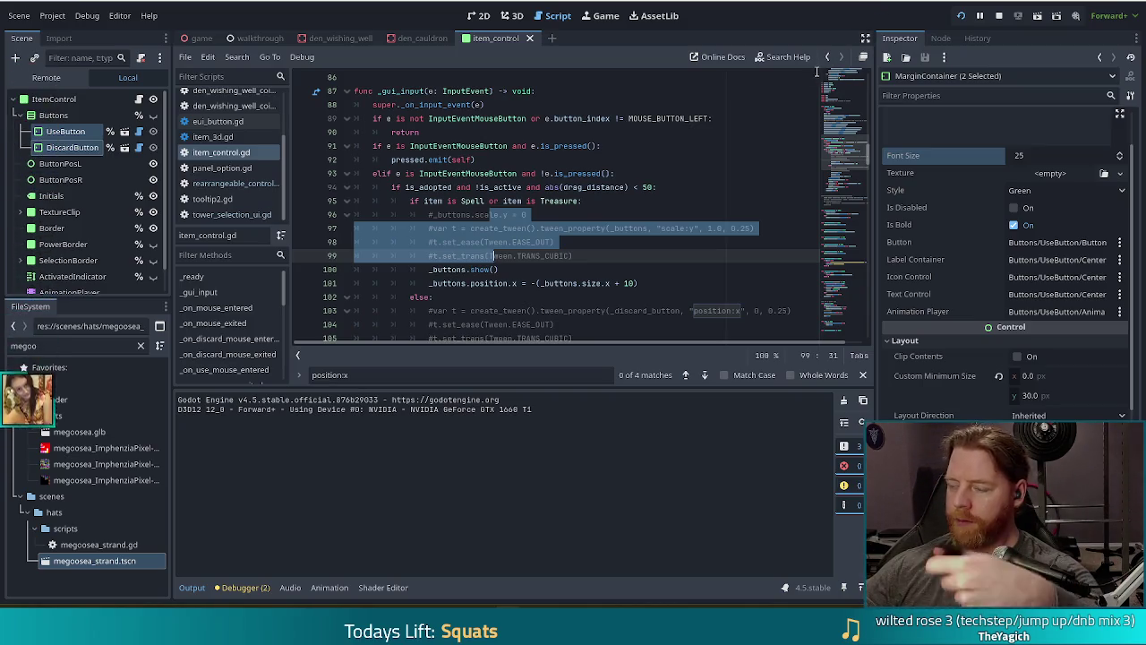
left_click(556, 242)
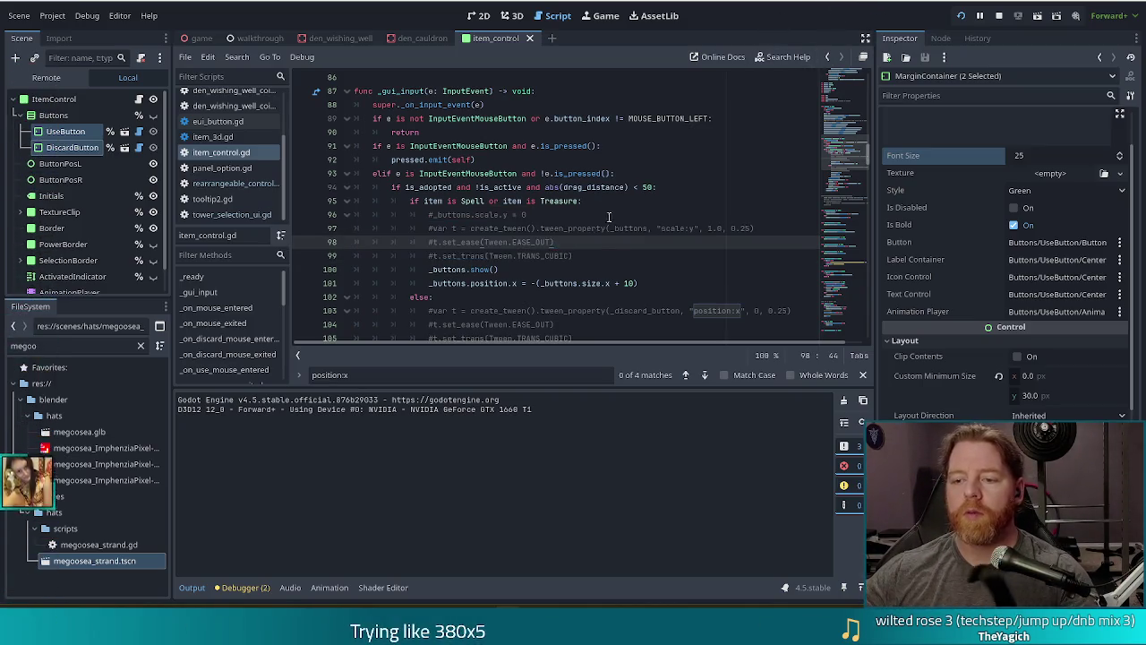
scroll(632, 227, "down", 3)
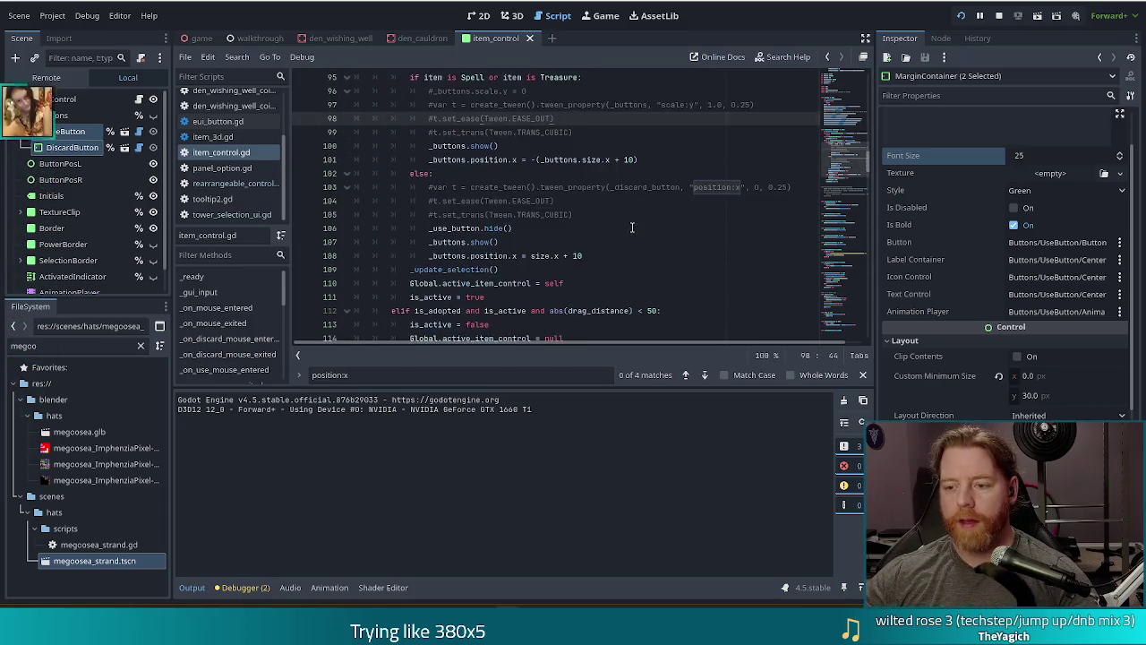
left_click(230, 308)
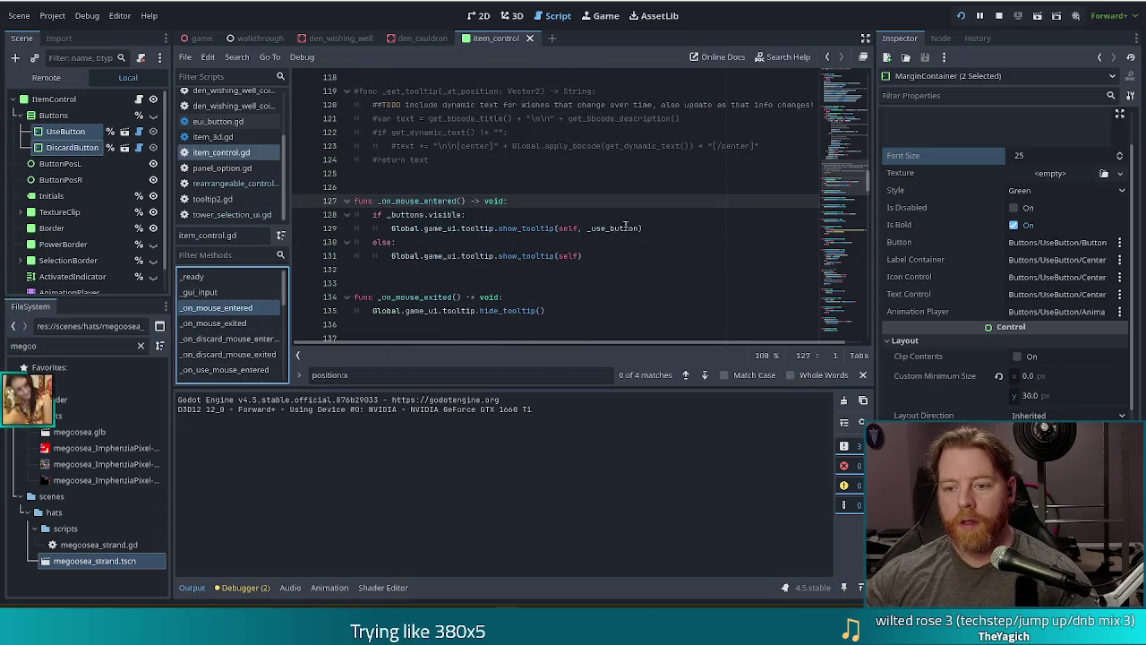
double_click(613, 227)
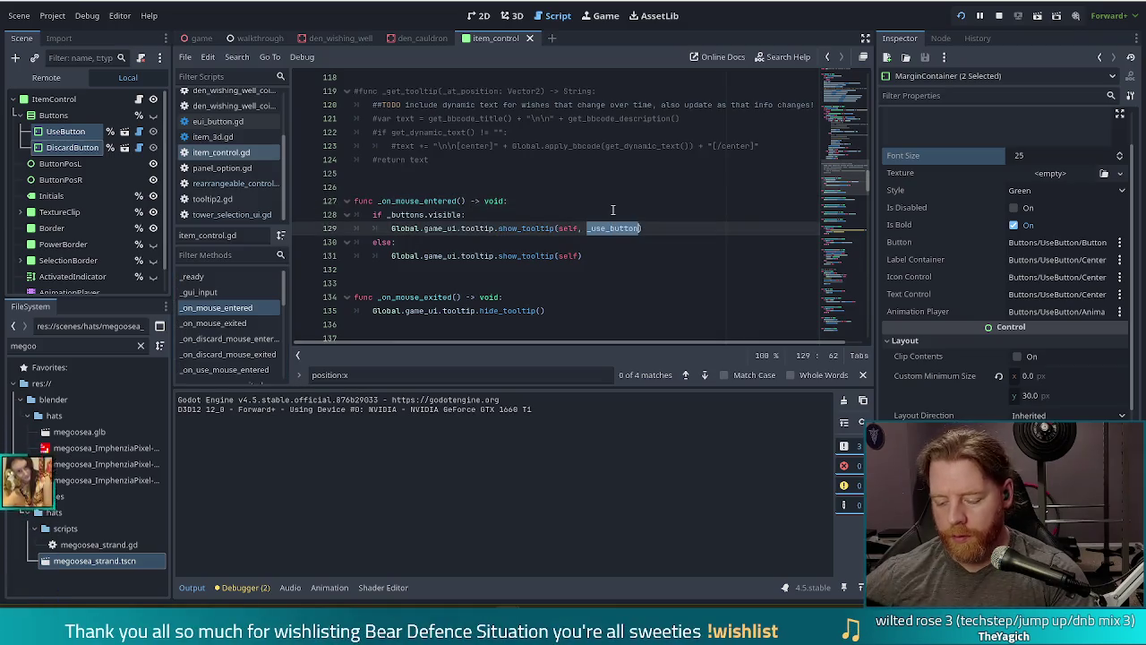
type("_buttons")
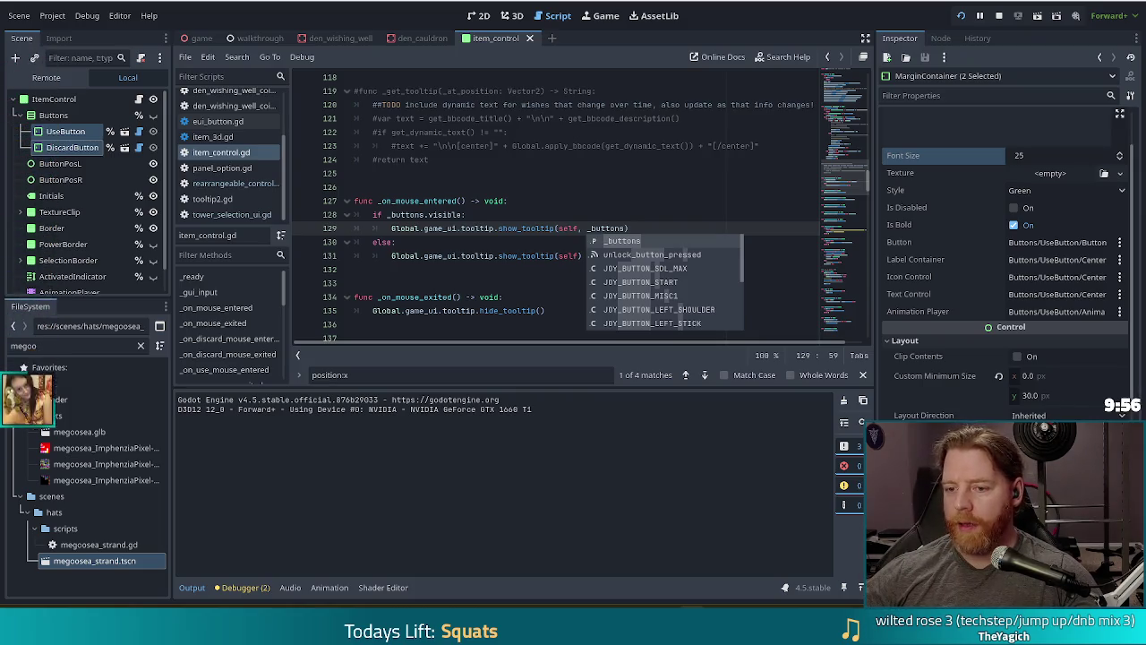
left_click(570, 218)
key("ctrl+s")
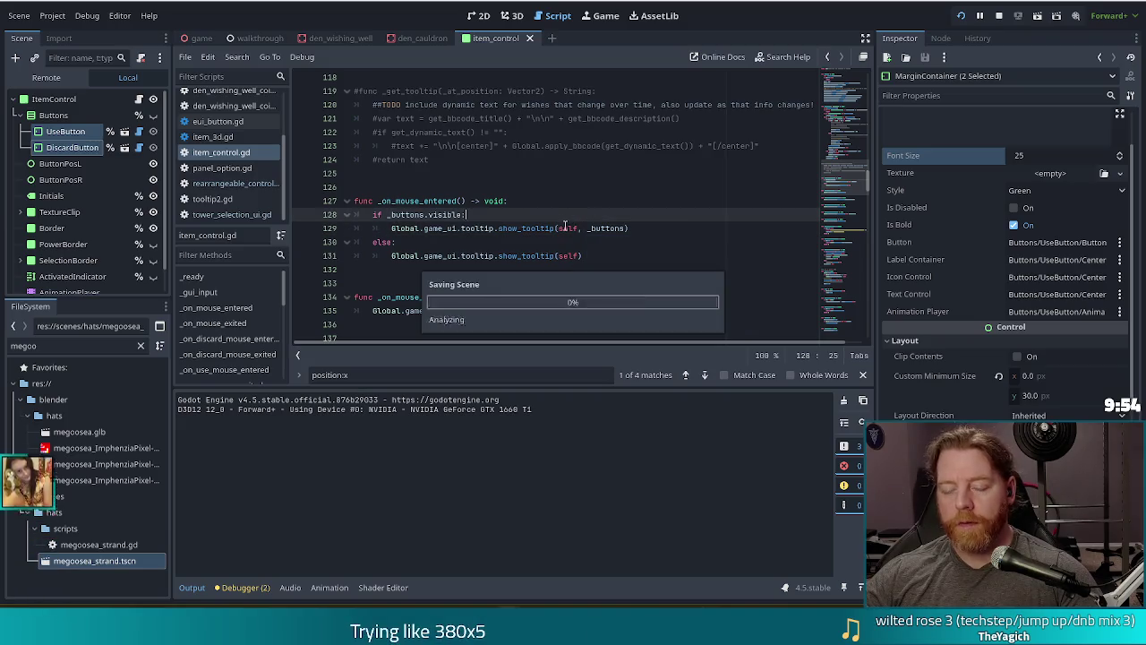
Reset the Buttons node's Pivot Offset to zero, save the scene, and restart the game
left_click(54, 115)
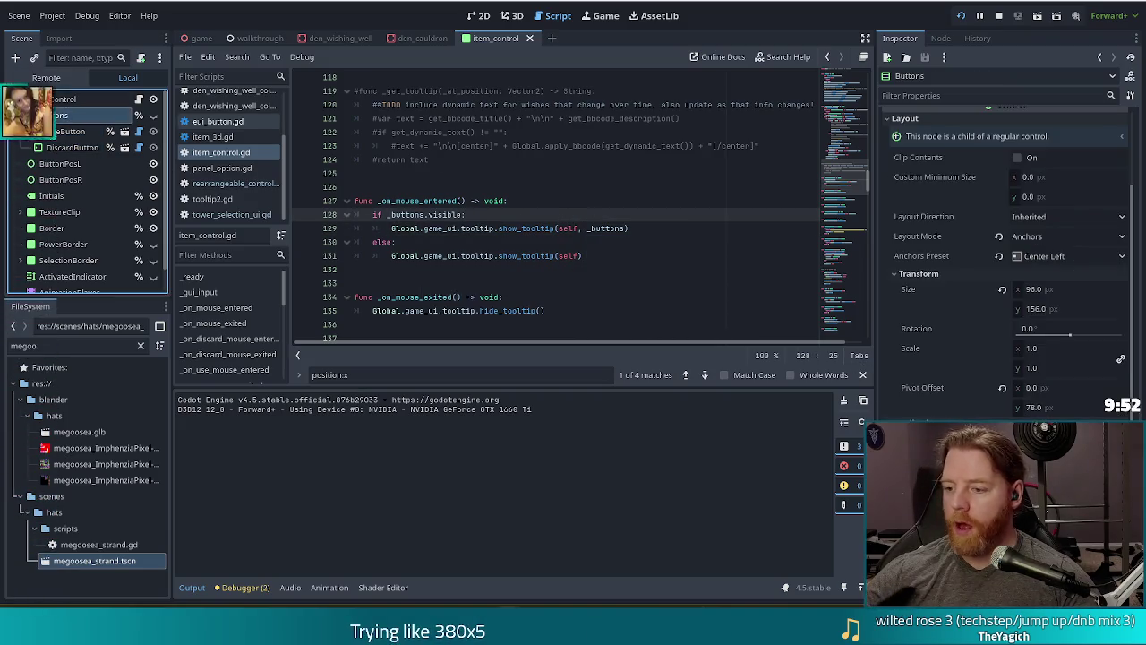
left_click(1001, 388)
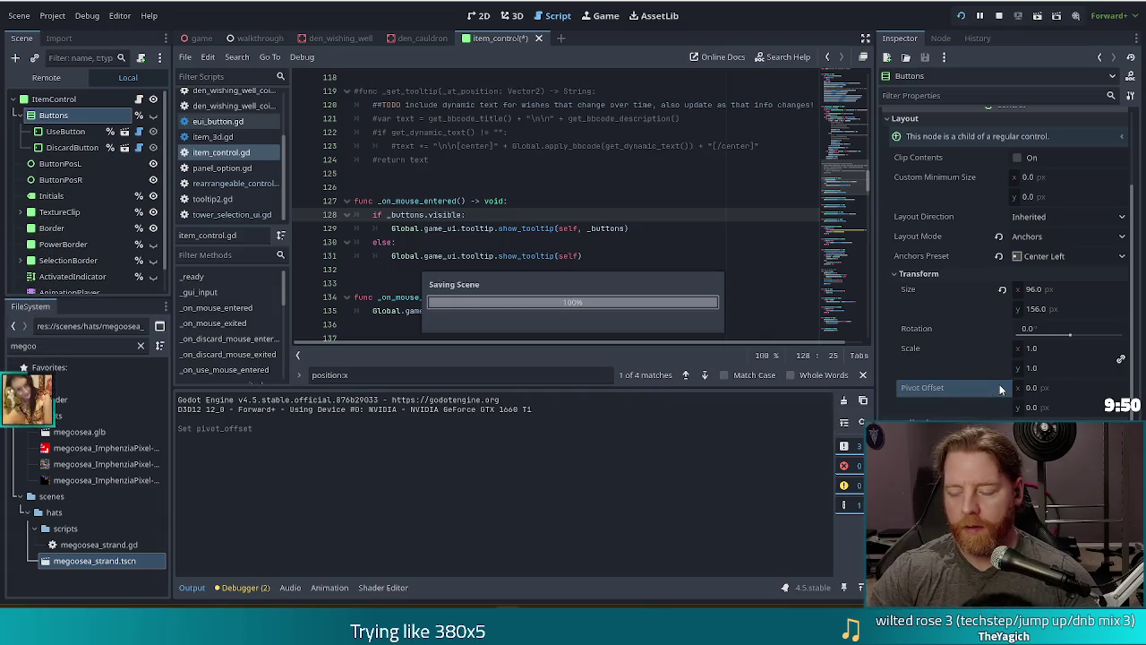
key("ctrl+s")
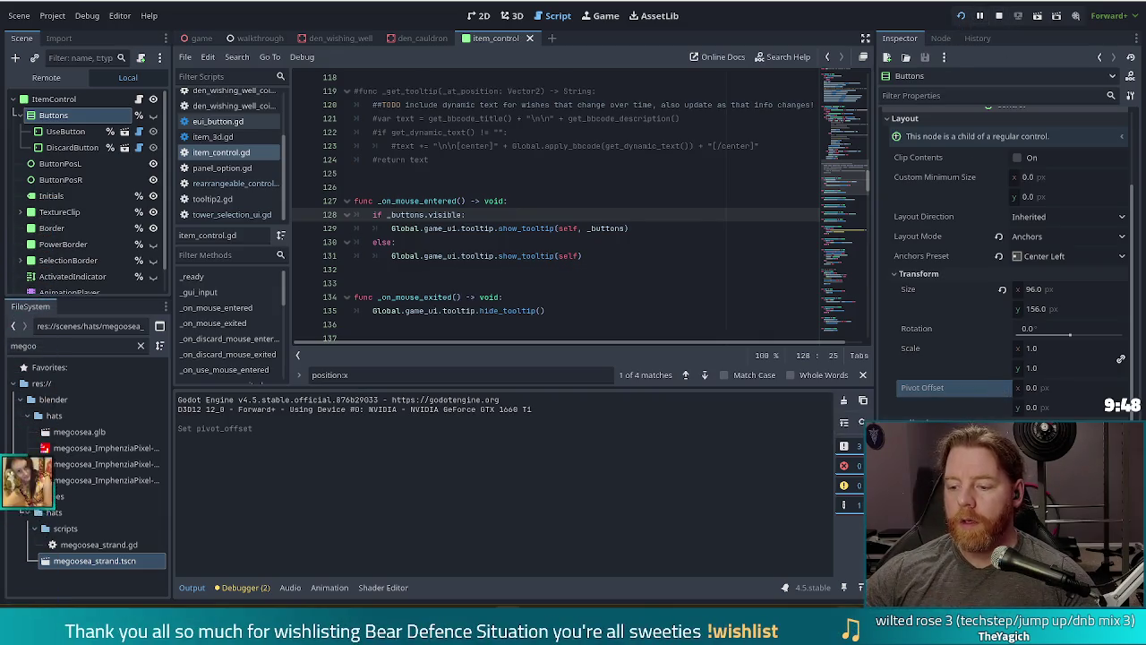
left_click(999, 16)
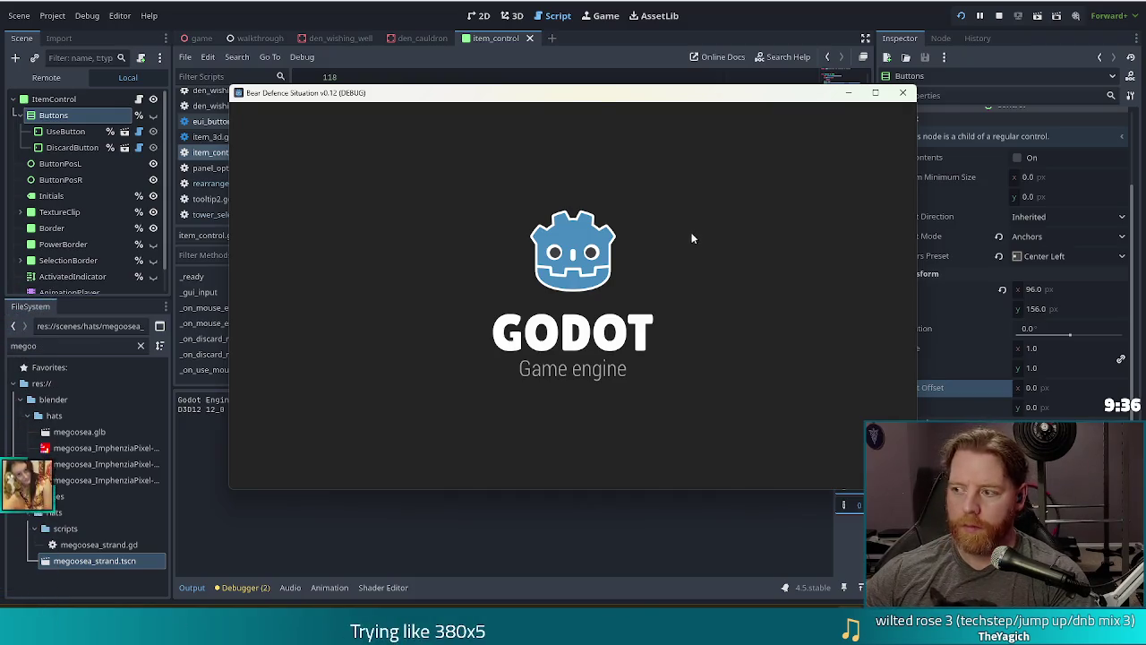
Start a new game and run the test_kit console command
left_click(386, 310)
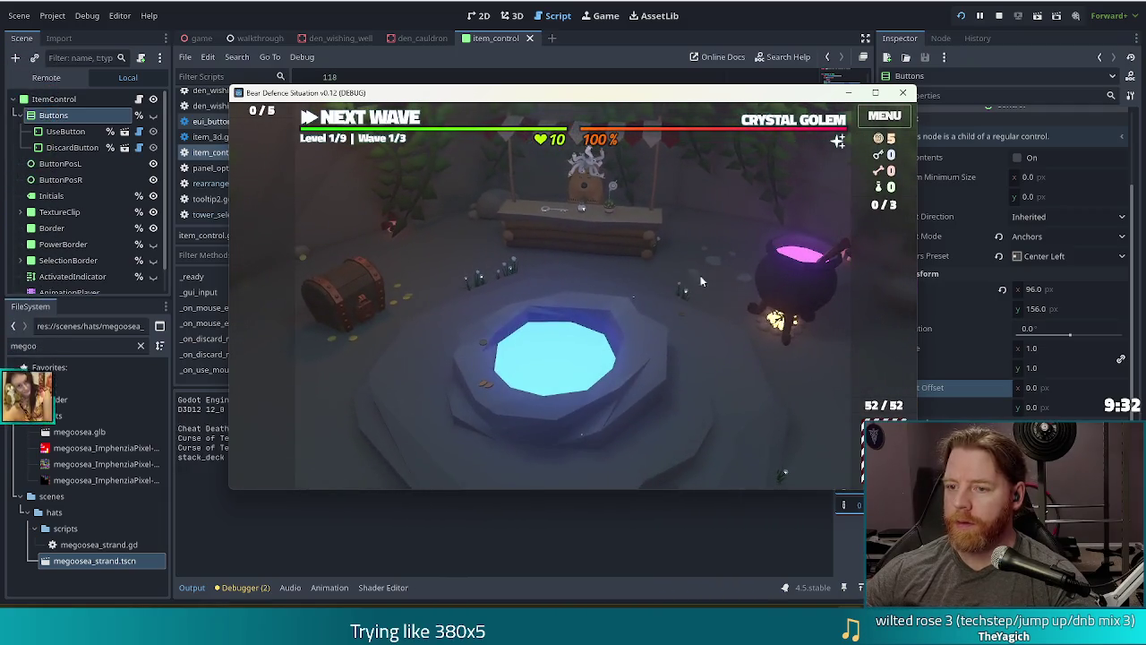
key("grave")
type("test_kit")
key("Return")
left_click(761, 280)
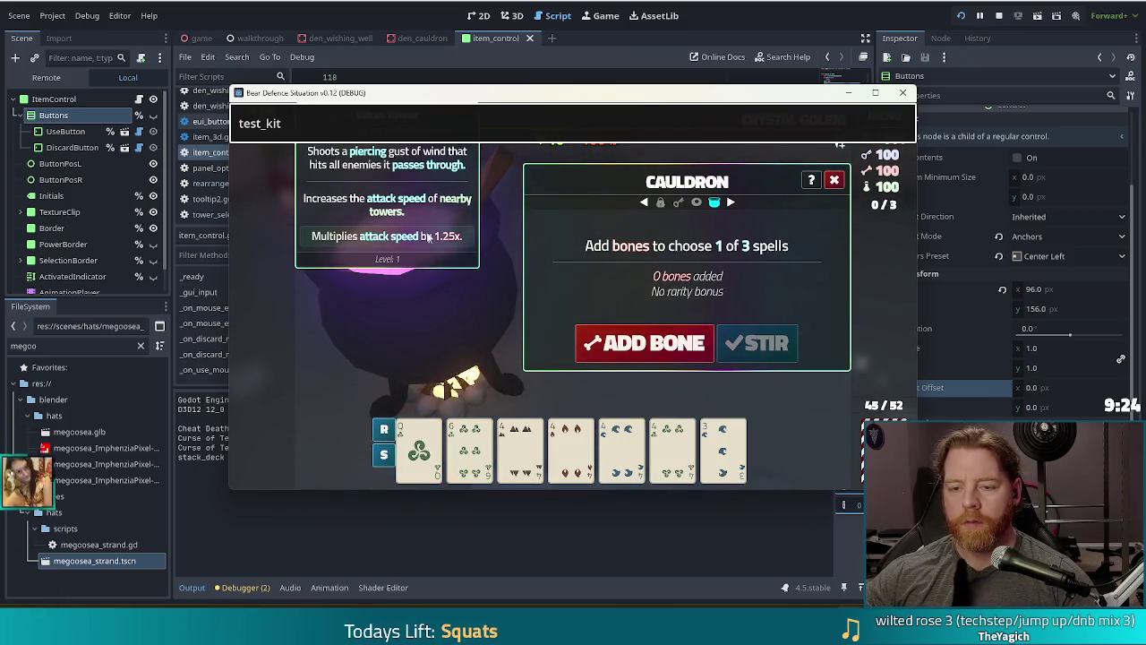
key("Escape")
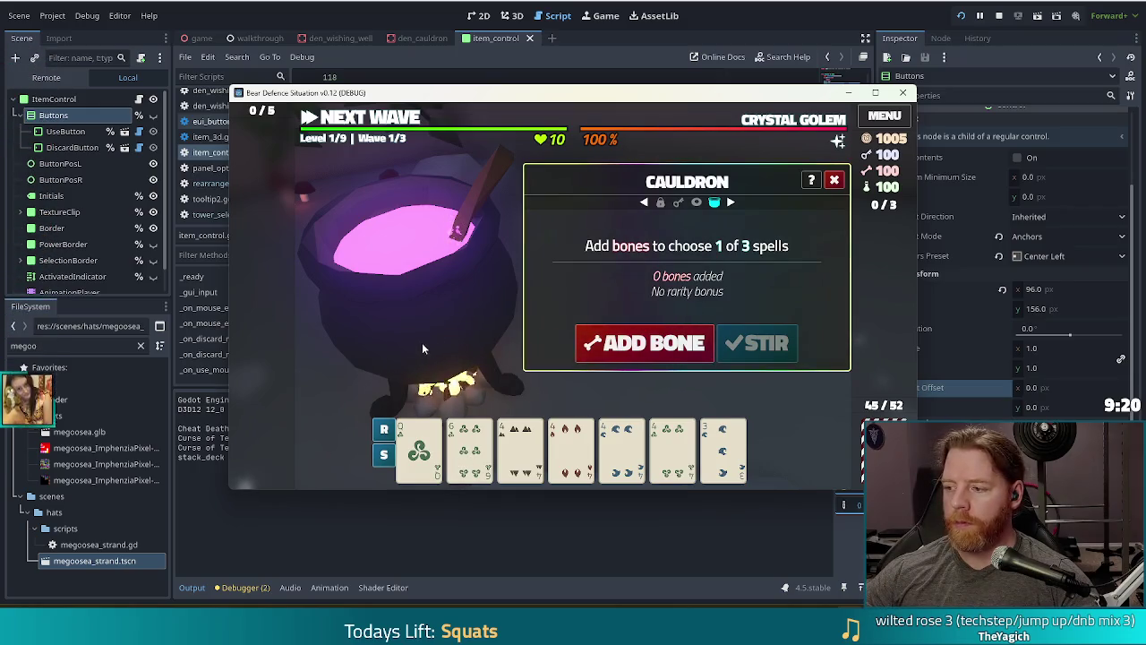
Add a bone to the cauldron and bottle the Transmute Material: Copper spell
left_click(644, 343)
left_click(759, 343)
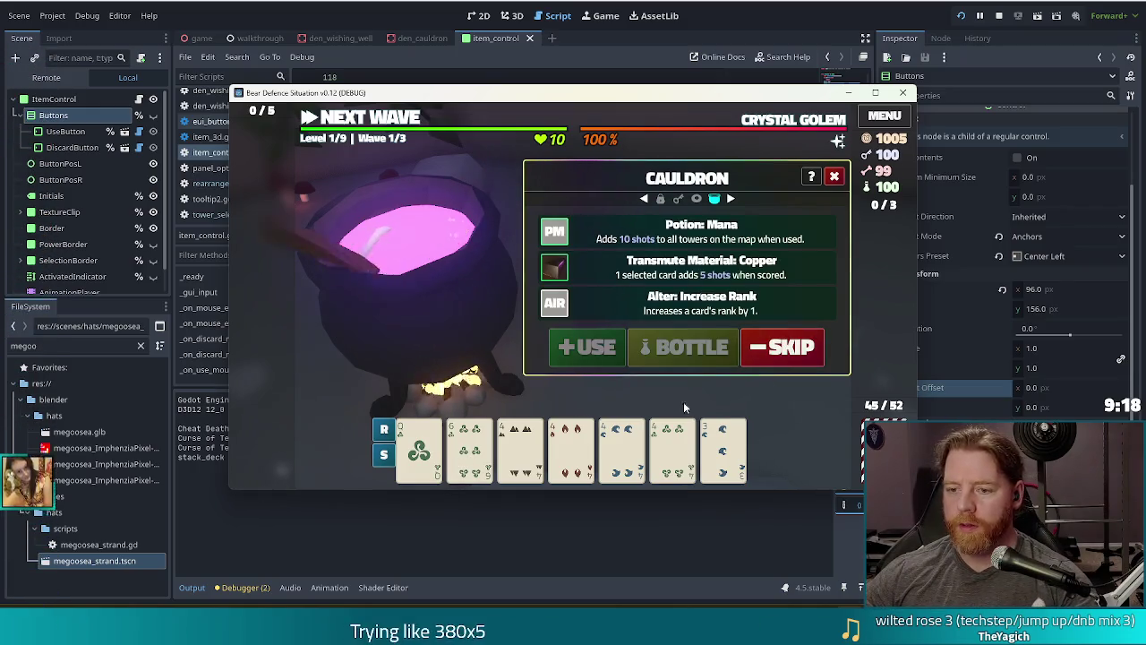
left_click(652, 261)
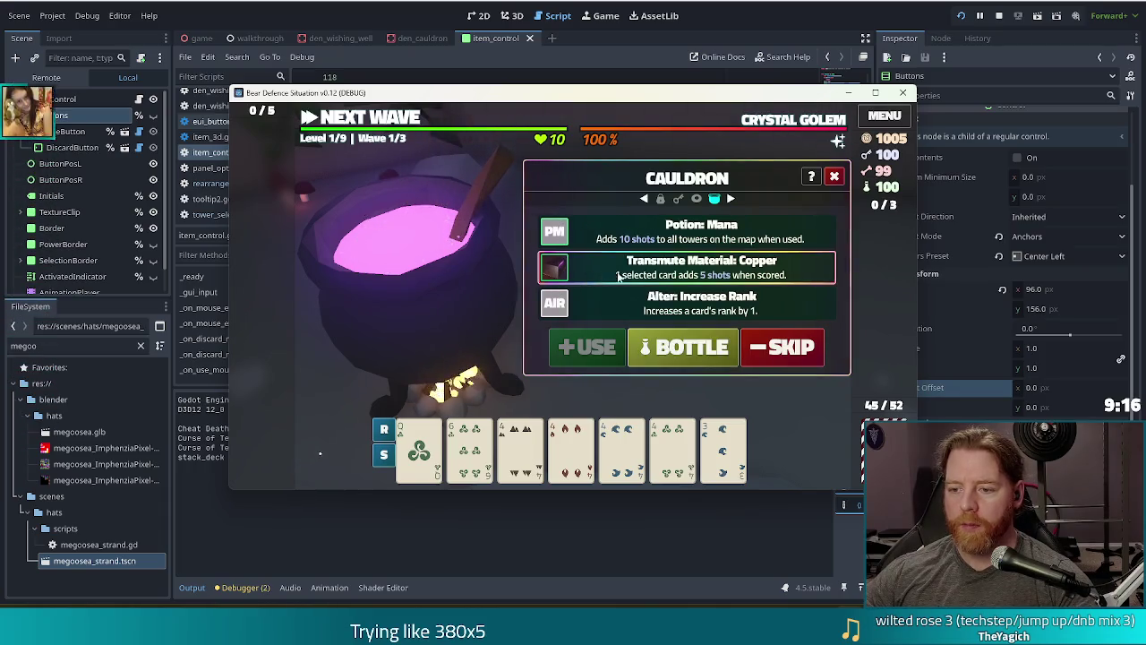
left_click(682, 347)
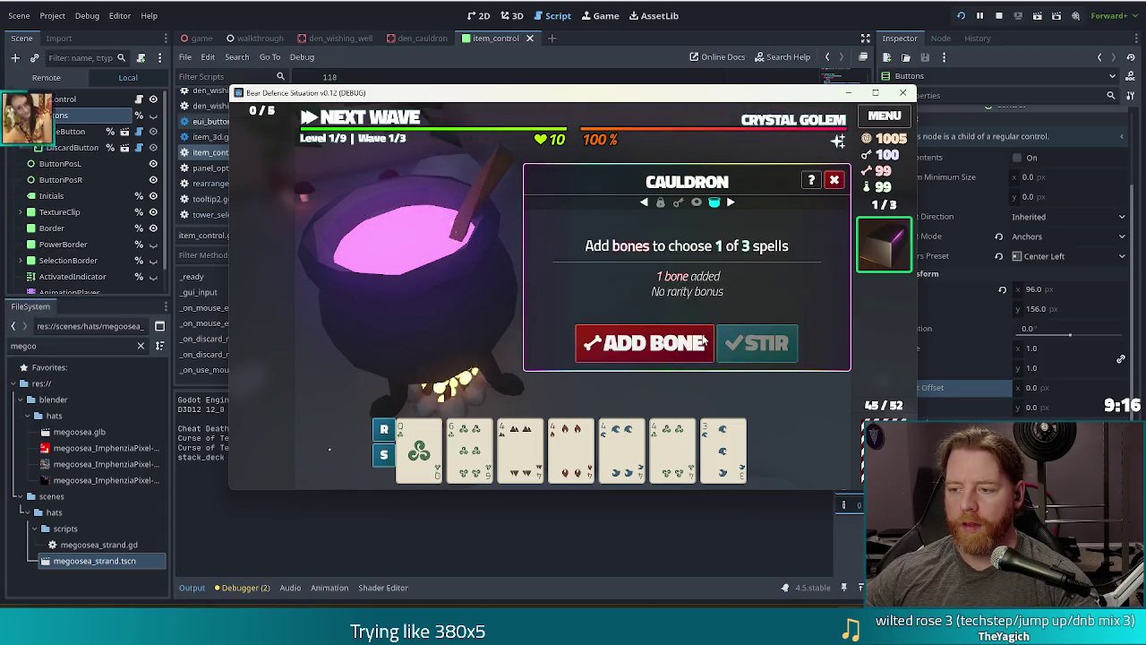
left_click(895, 240)
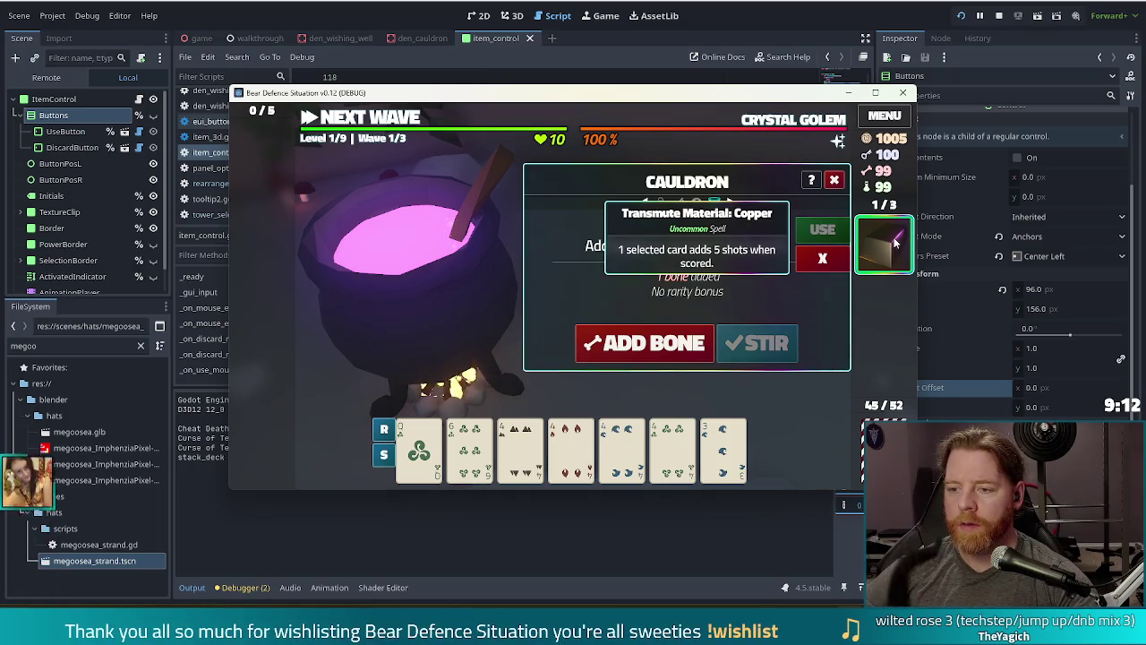
key("Escape")
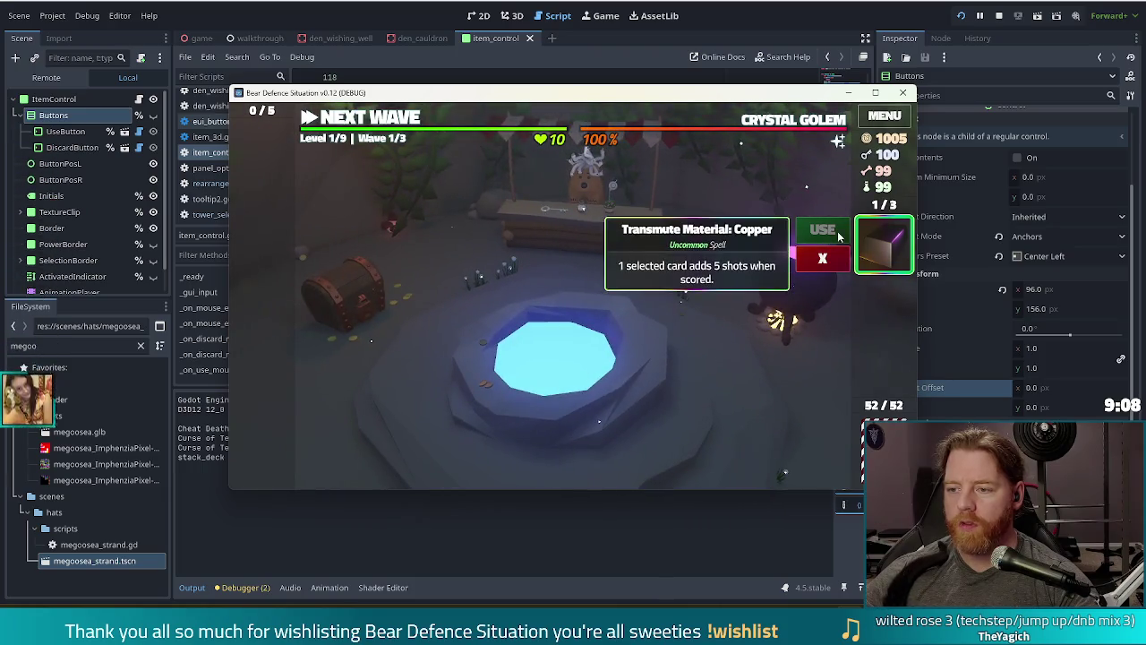
mouse_move(882, 247)
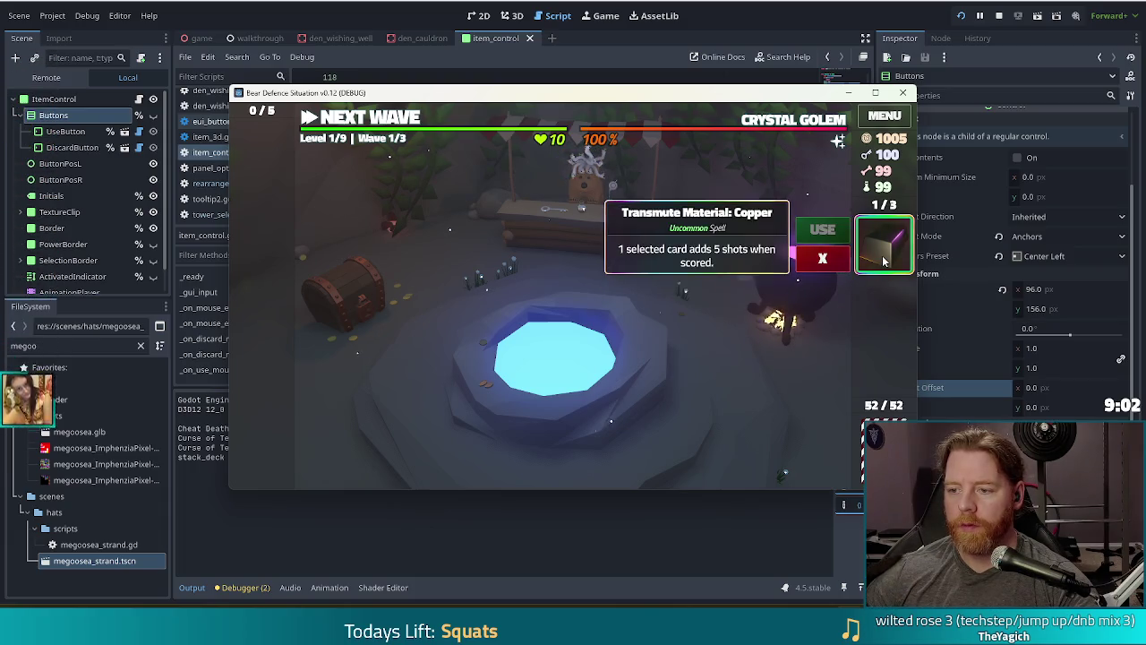
left_click(618, 356)
Throw gold into the wishing well, taking the Training Wheels, Pride Flag and Gold for Adding wishes
left_click(695, 351)
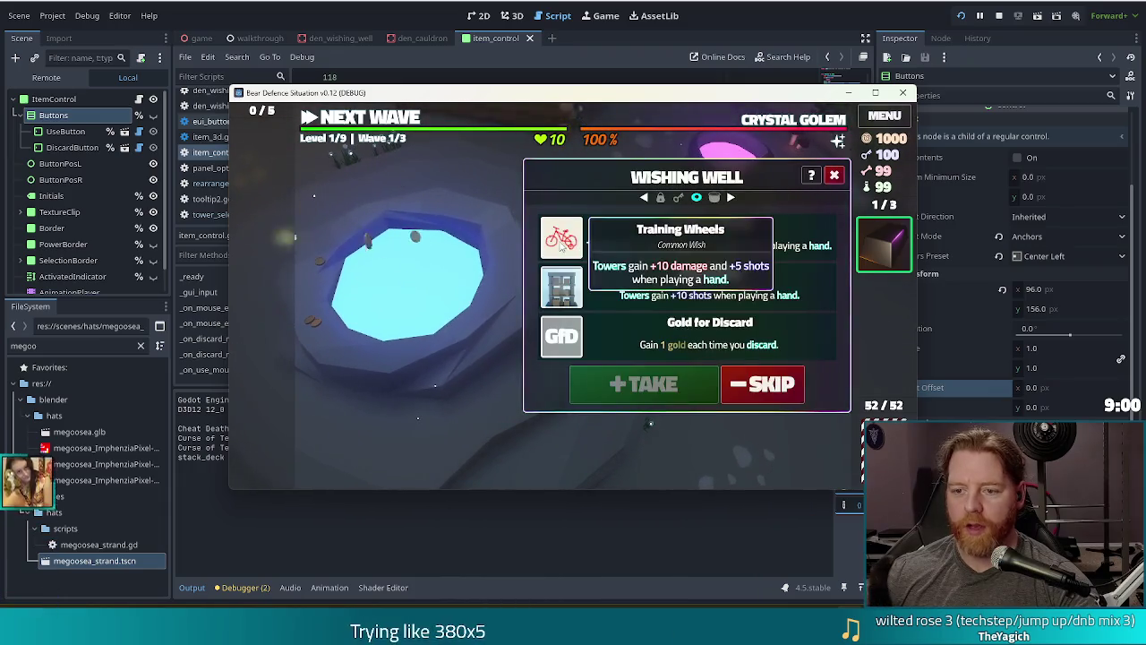
left_click(642, 383)
mouse_move(269, 302)
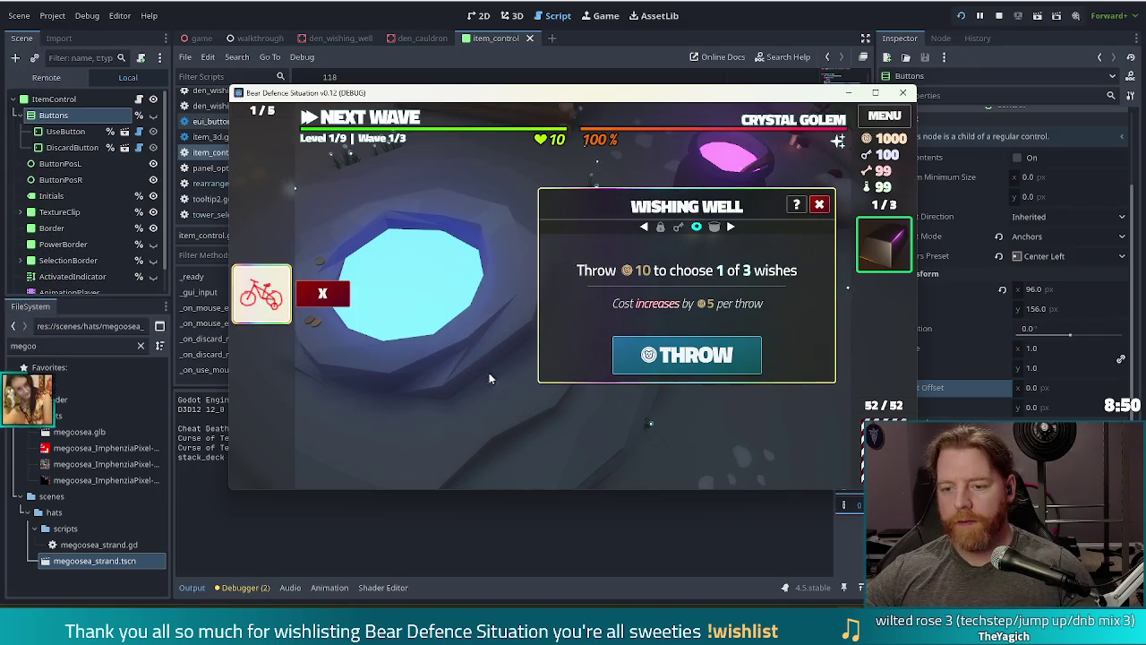
left_click(620, 361)
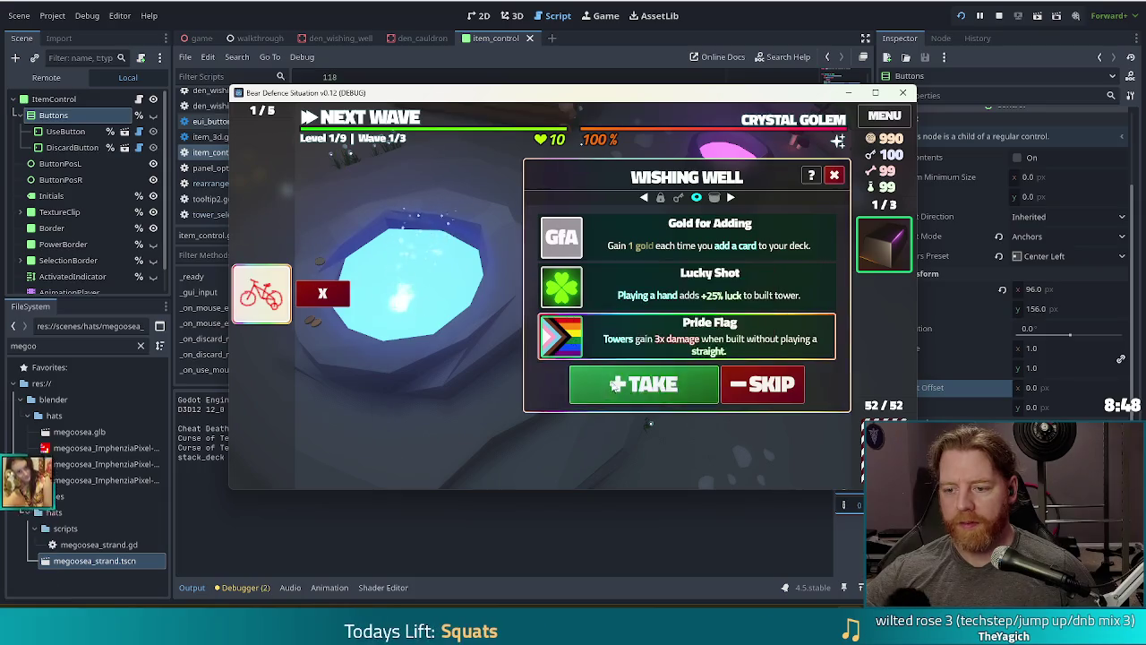
left_click(611, 383)
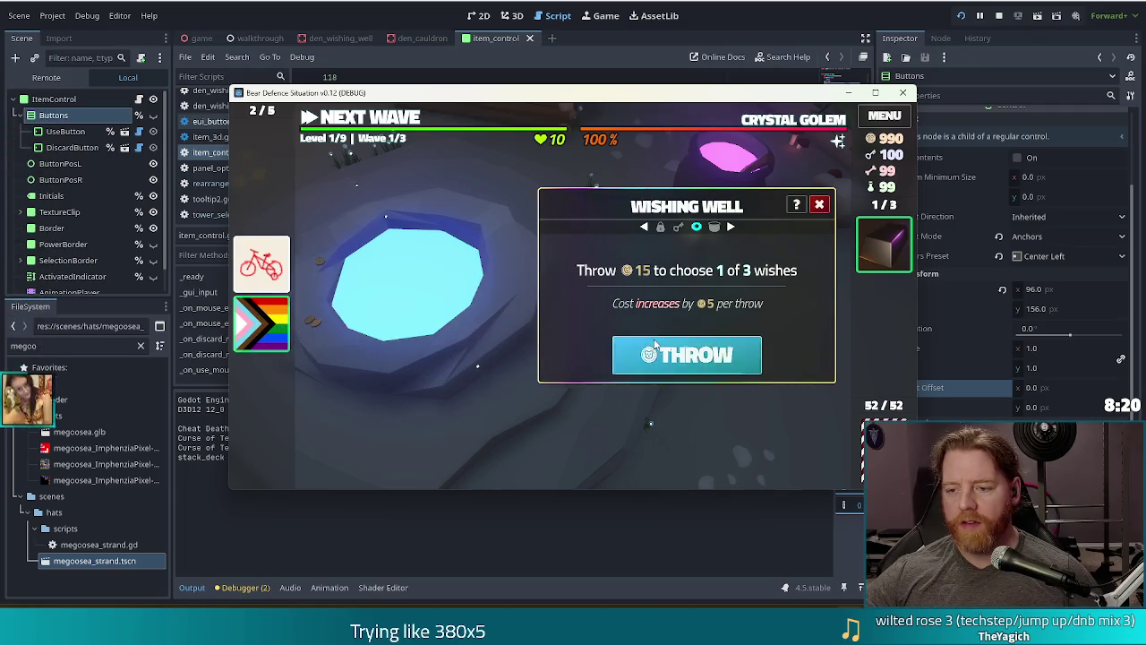
left_click(683, 356)
left_click(627, 376)
left_click(622, 362)
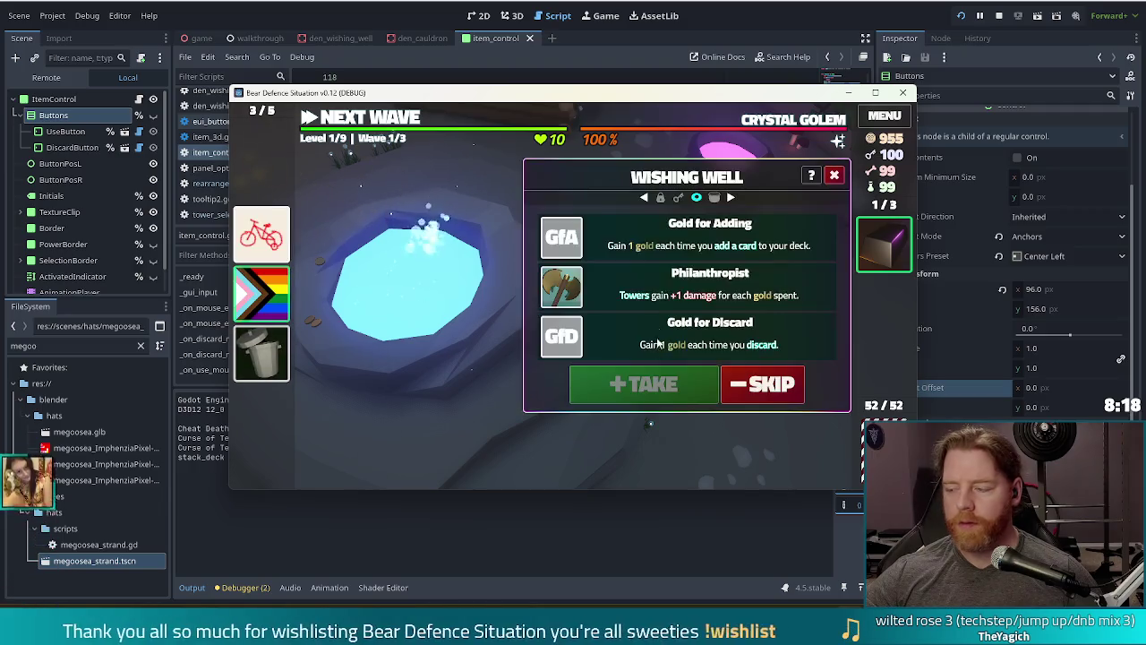
left_click(644, 391)
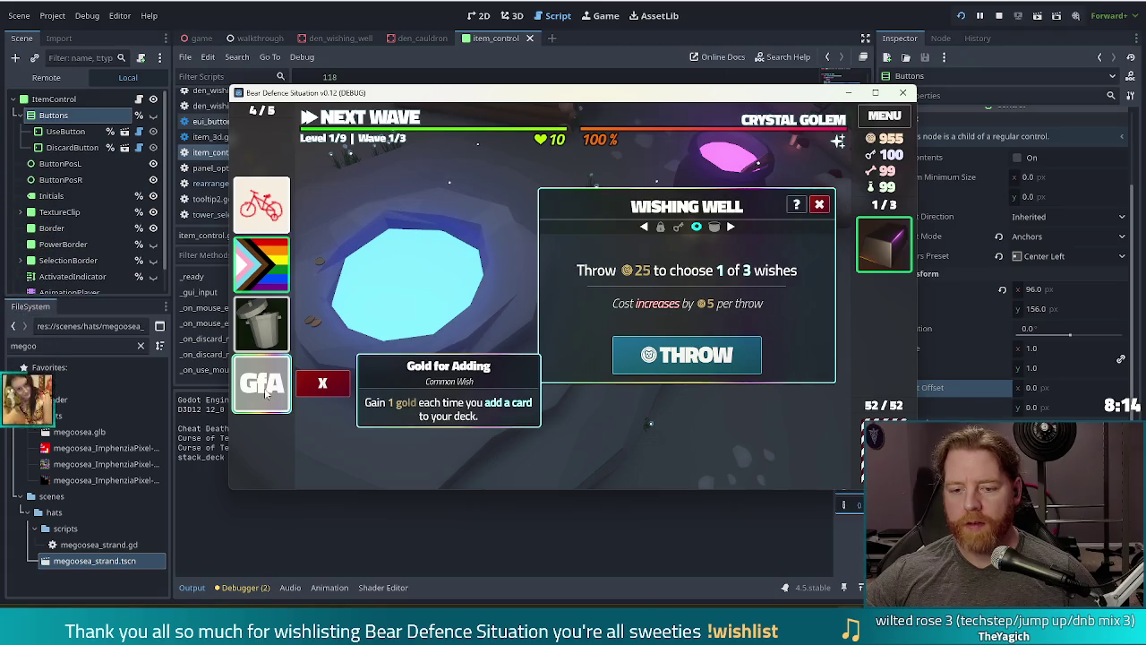
Toggle the Trash Can, Pride Flag, Training Wheels, GfA and Copper cards to check their tooltips
left_click(262, 336)
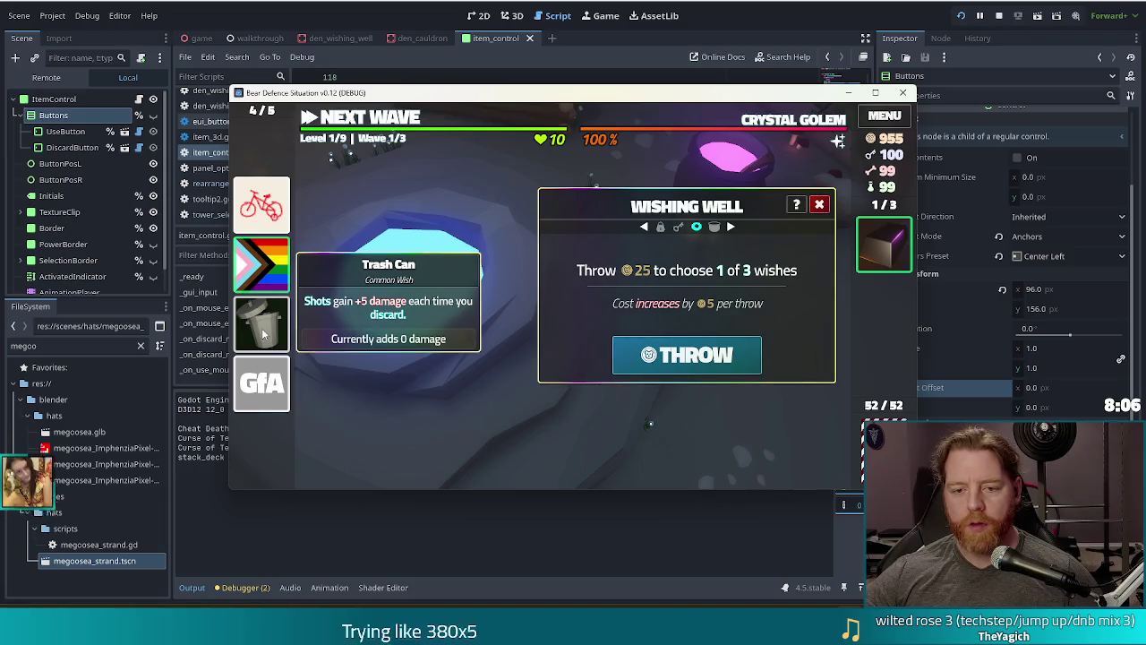
left_click(262, 333)
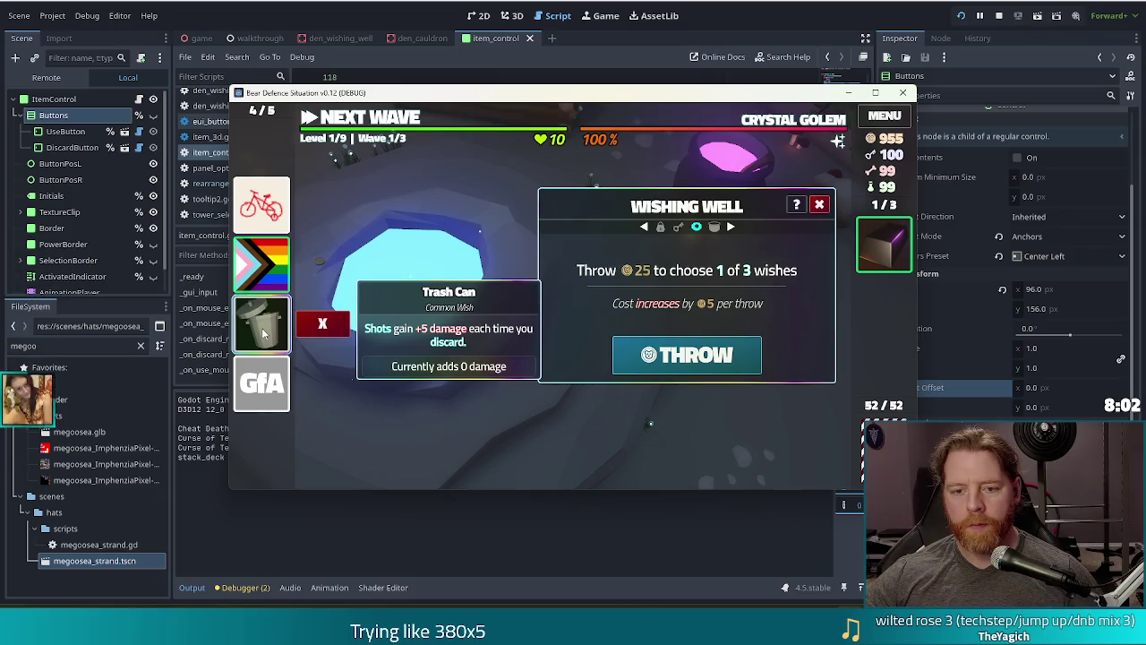
left_click(266, 285)
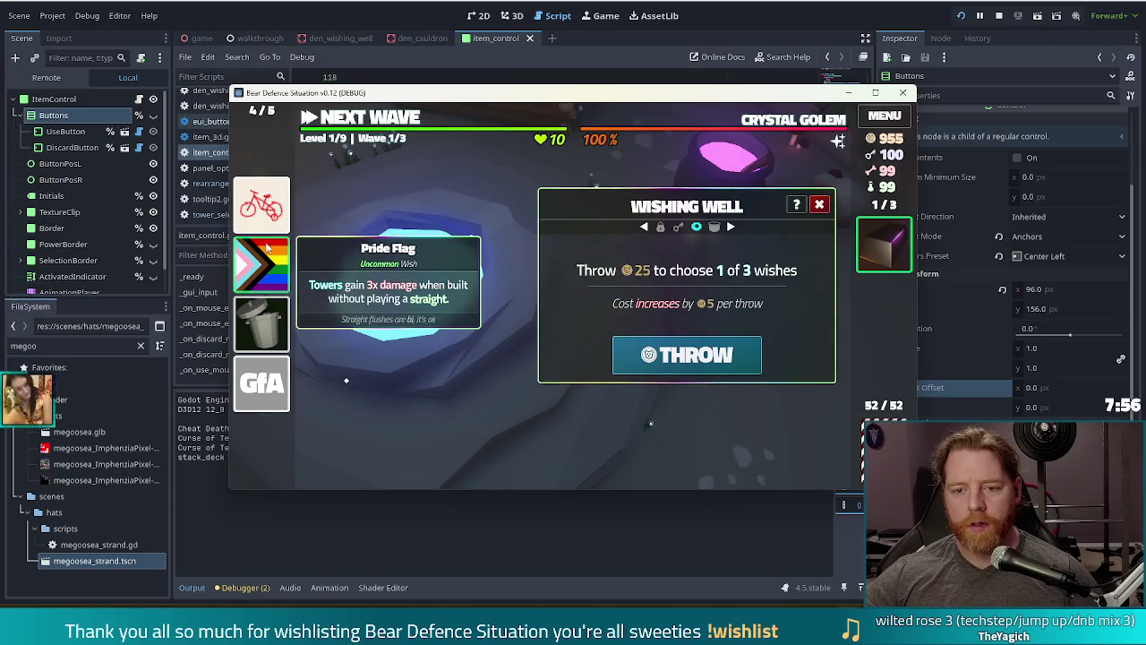
left_click(266, 229)
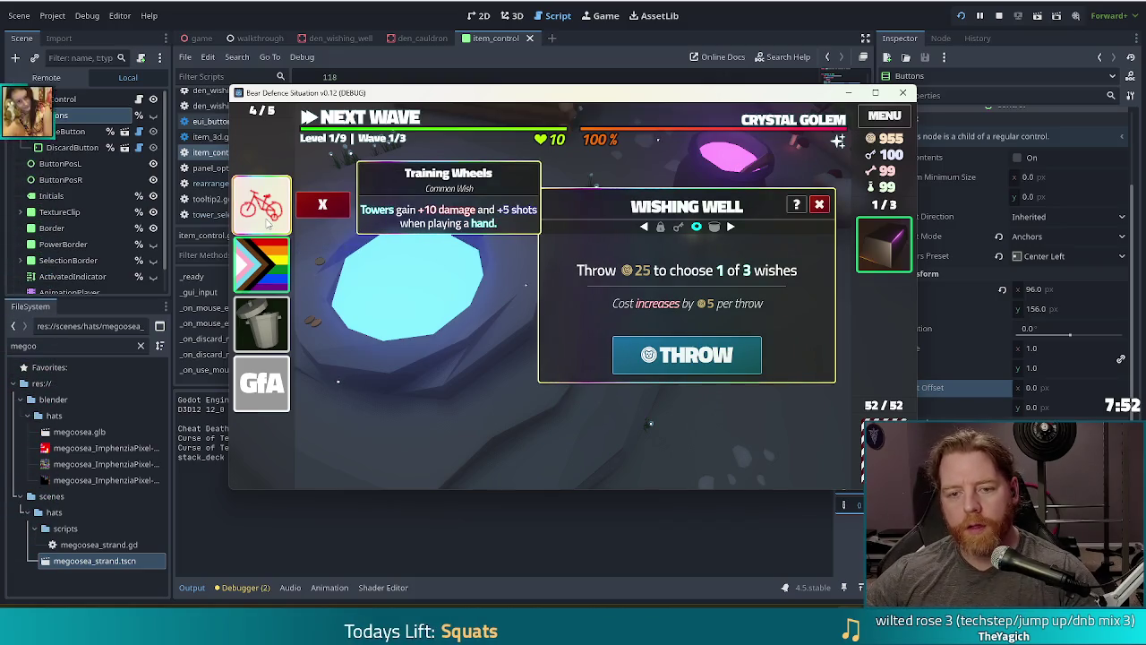
left_click(266, 225)
left_click(266, 226)
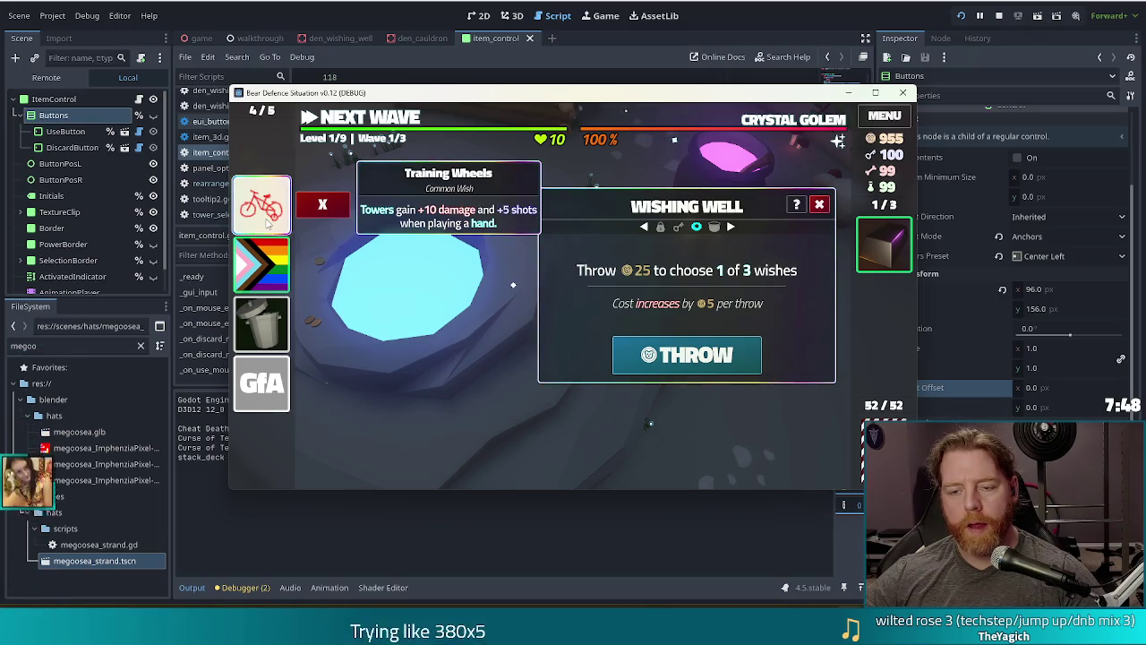
left_click(277, 398)
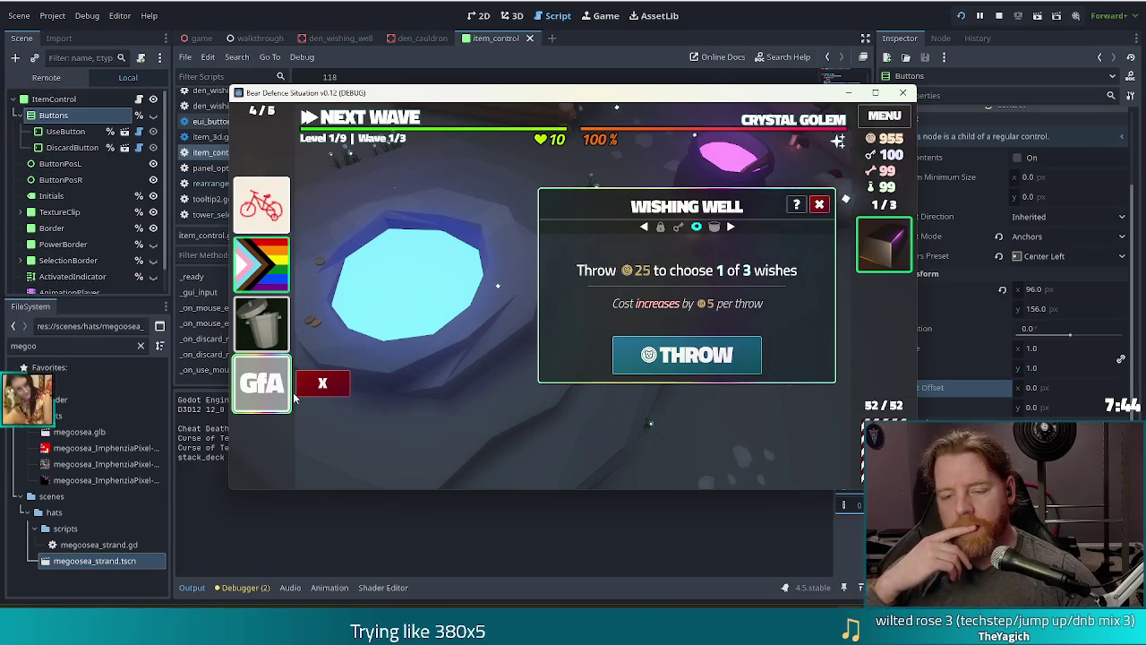
mouse_move(266, 385)
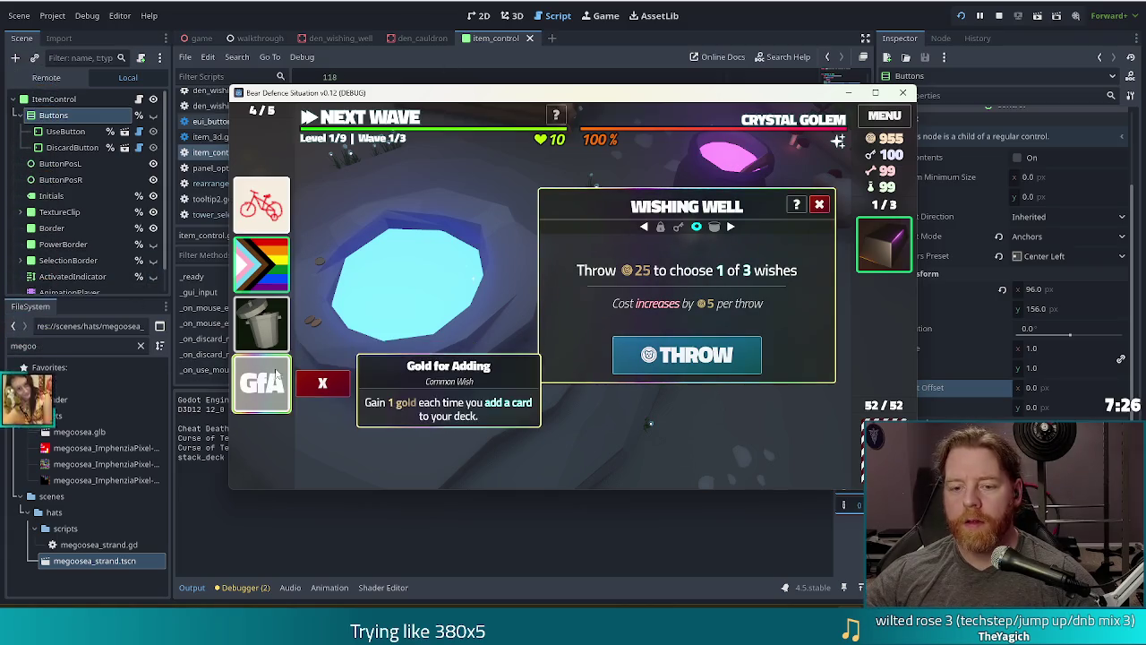
left_click(885, 255)
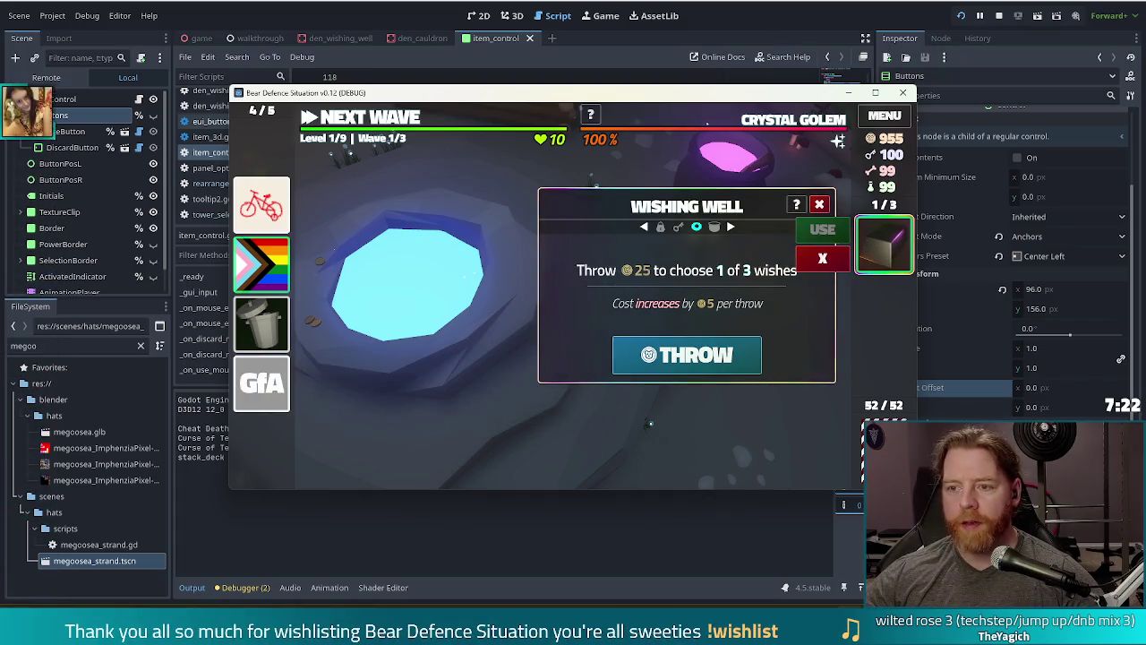
Uncomment the tween lines 96–99, change line 101 to -(_buttons.size.x), save, and rerun the game
key("F8")
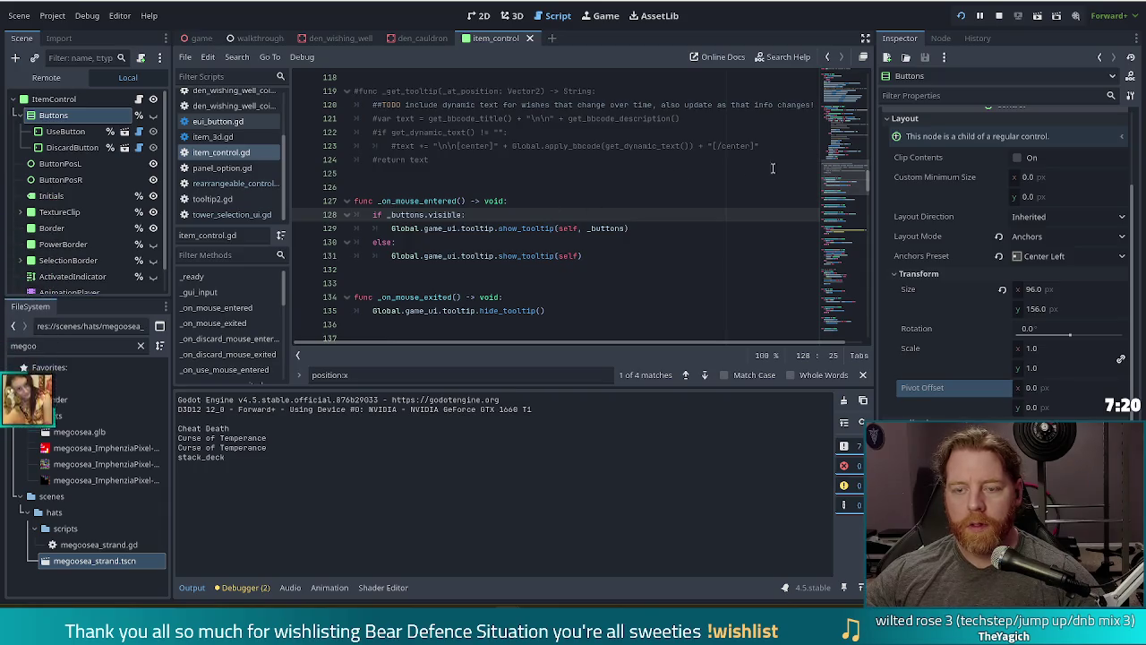
scroll(724, 224, "up", 9)
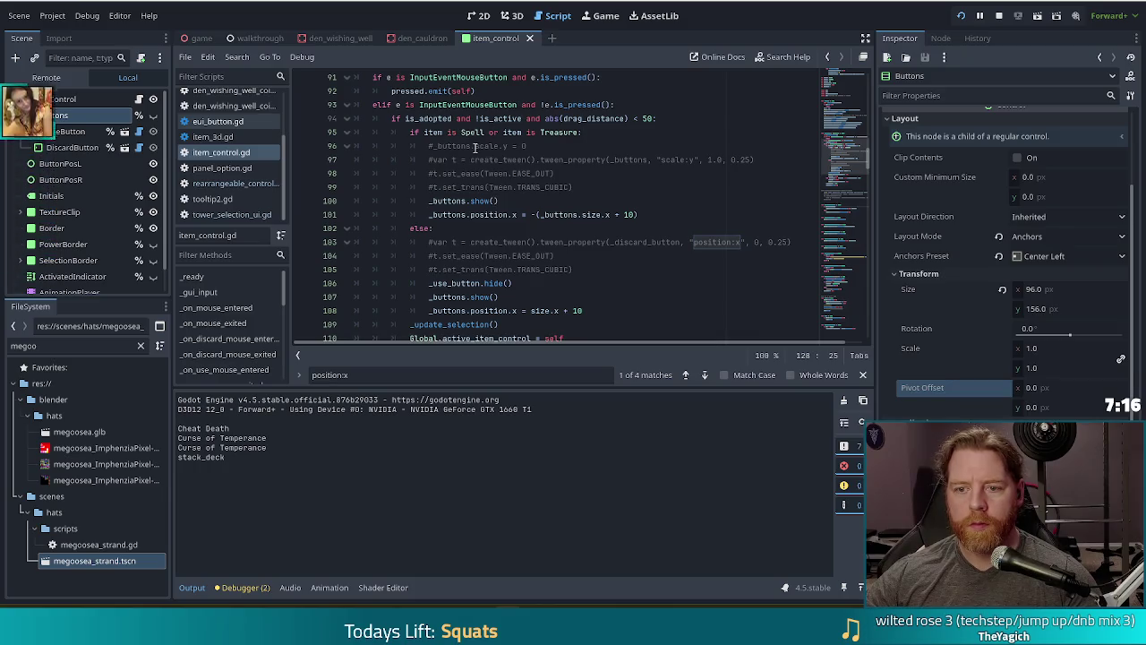
left_click_drag(474, 146, 485, 186)
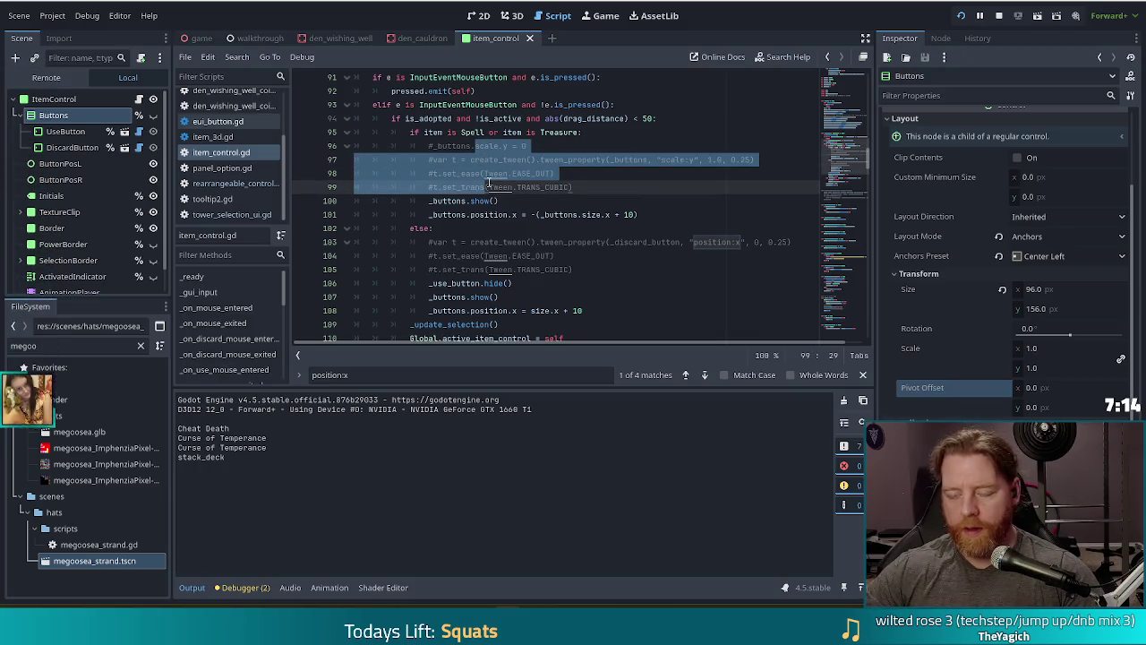
key("ctrl+k")
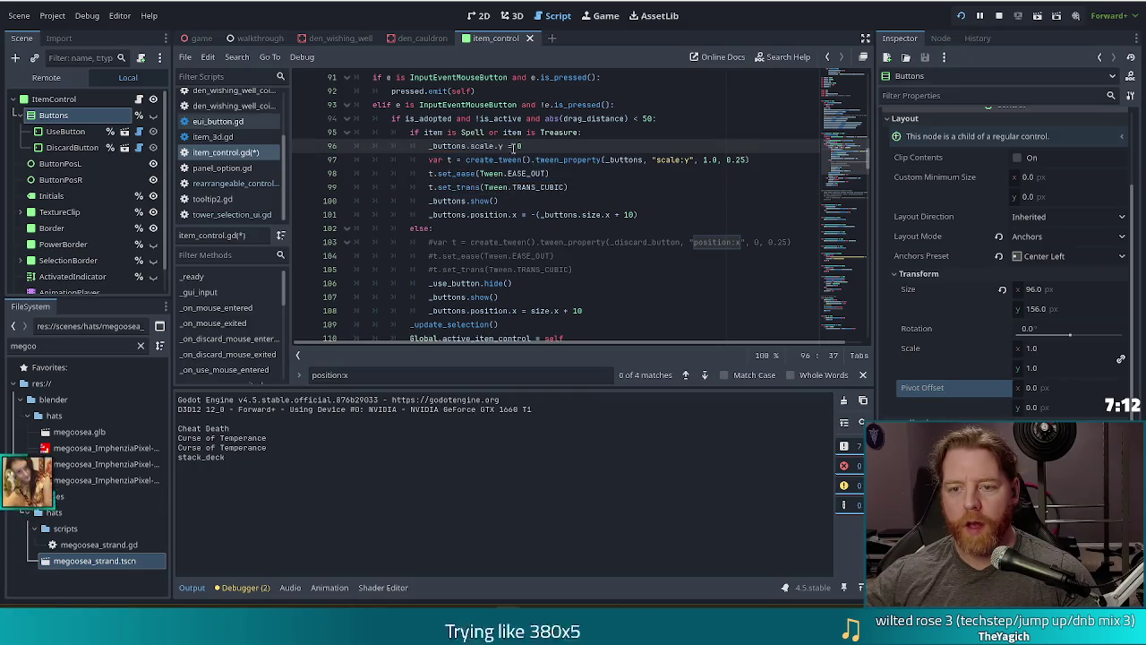
left_click(632, 215)
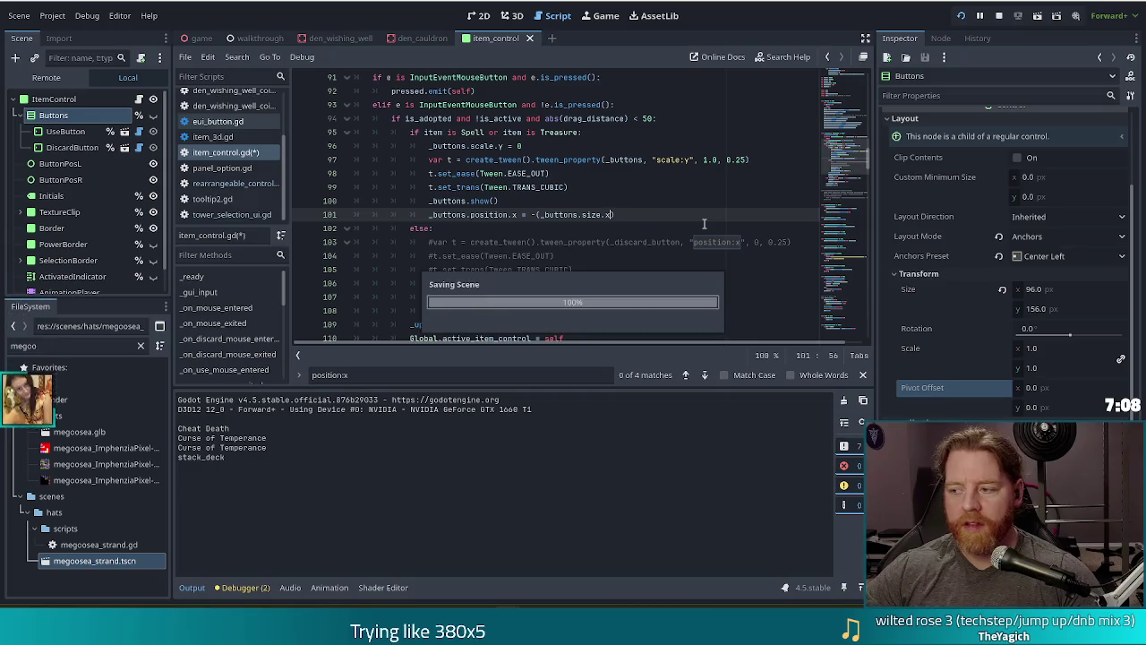
type(")")
key("ctrl+s")
key("F5")
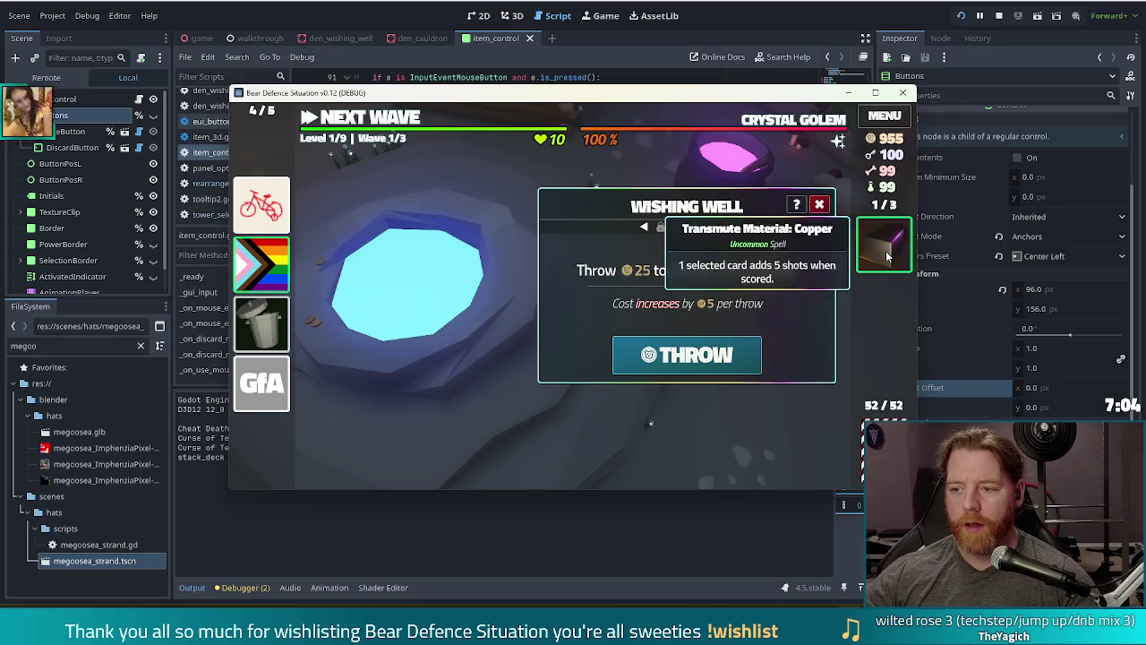
Toggle the Copper card to watch its use and discard buttons animate, then close the Wishing Well
left_click(885, 251)
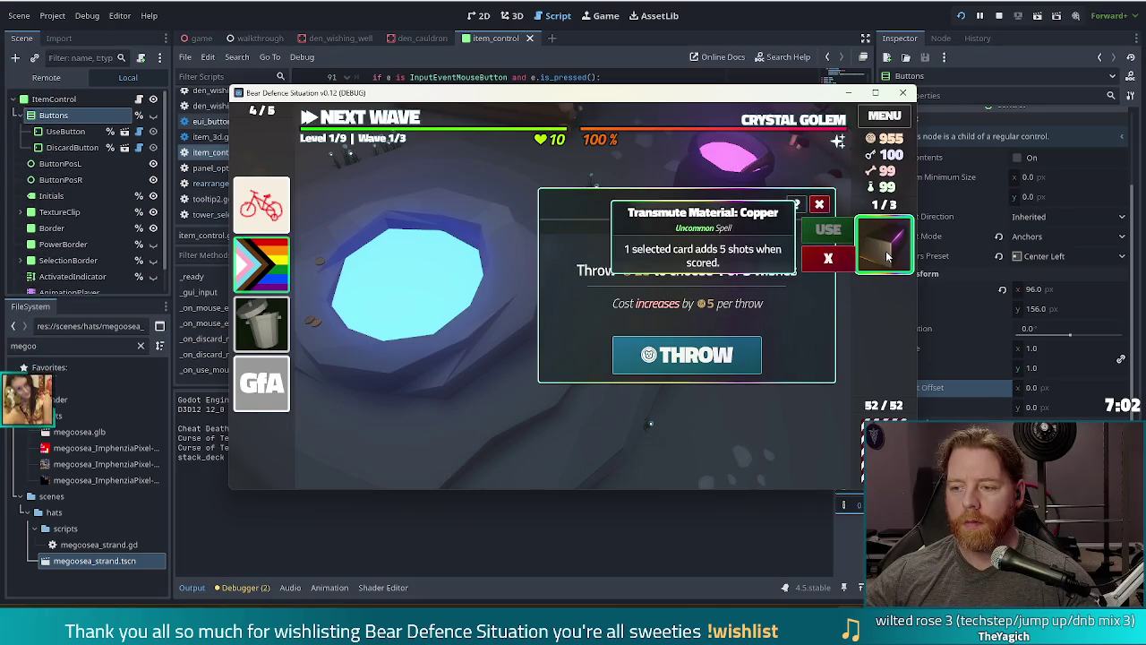
key("alt+Tab")
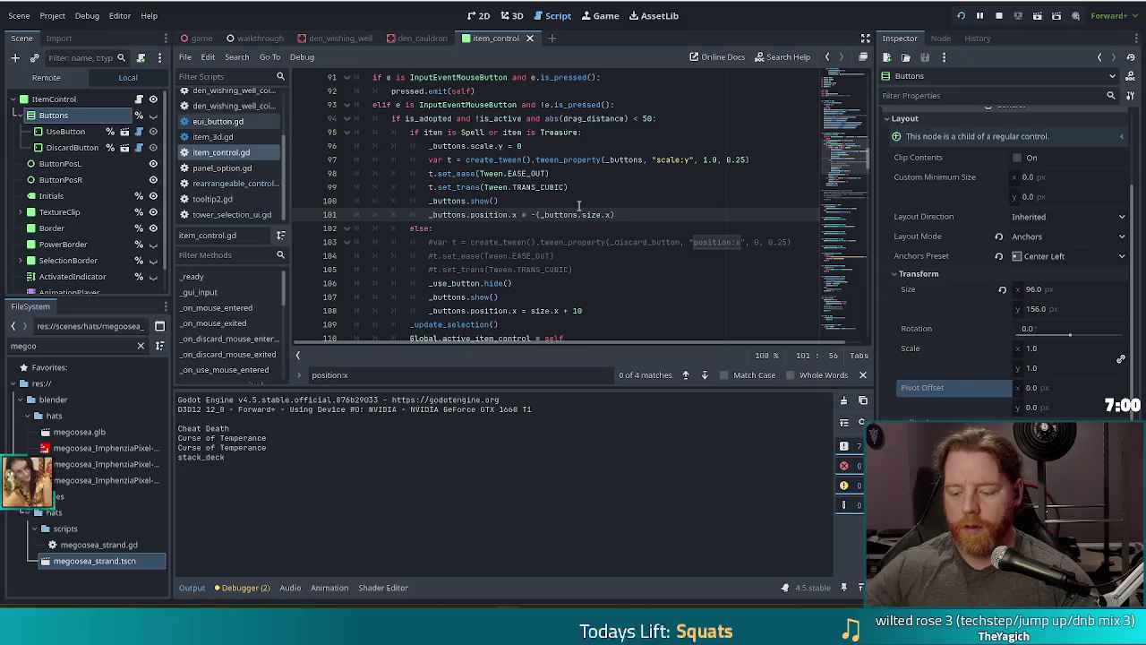
key("alt+Tab")
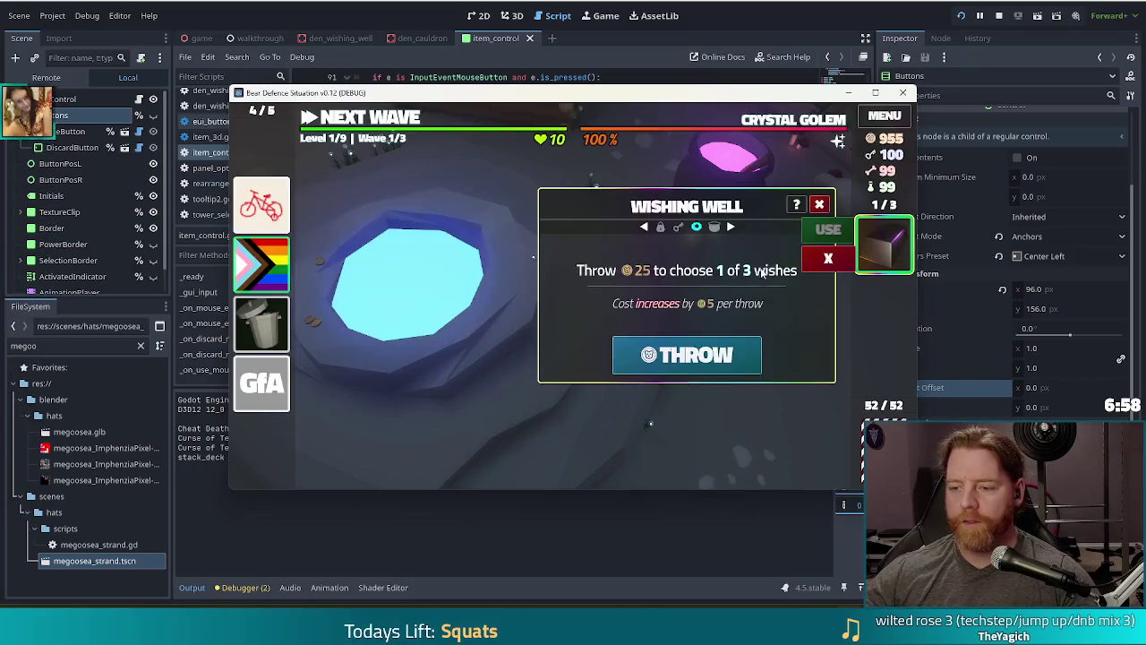
left_click(887, 259)
left_click(887, 259)
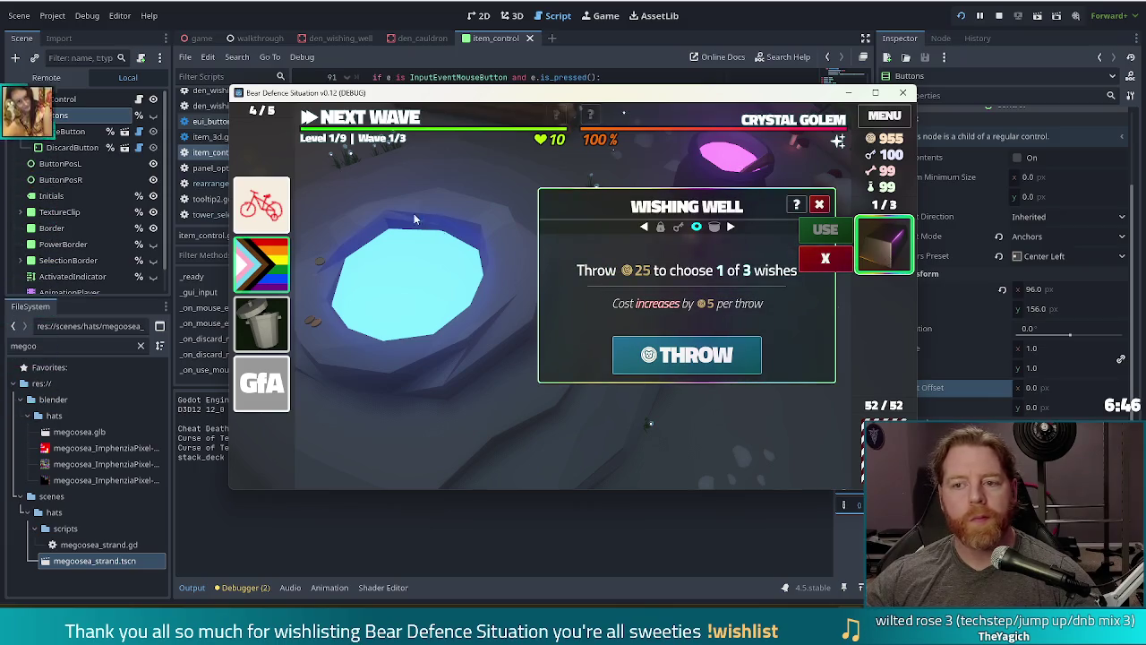
left_click(819, 204)
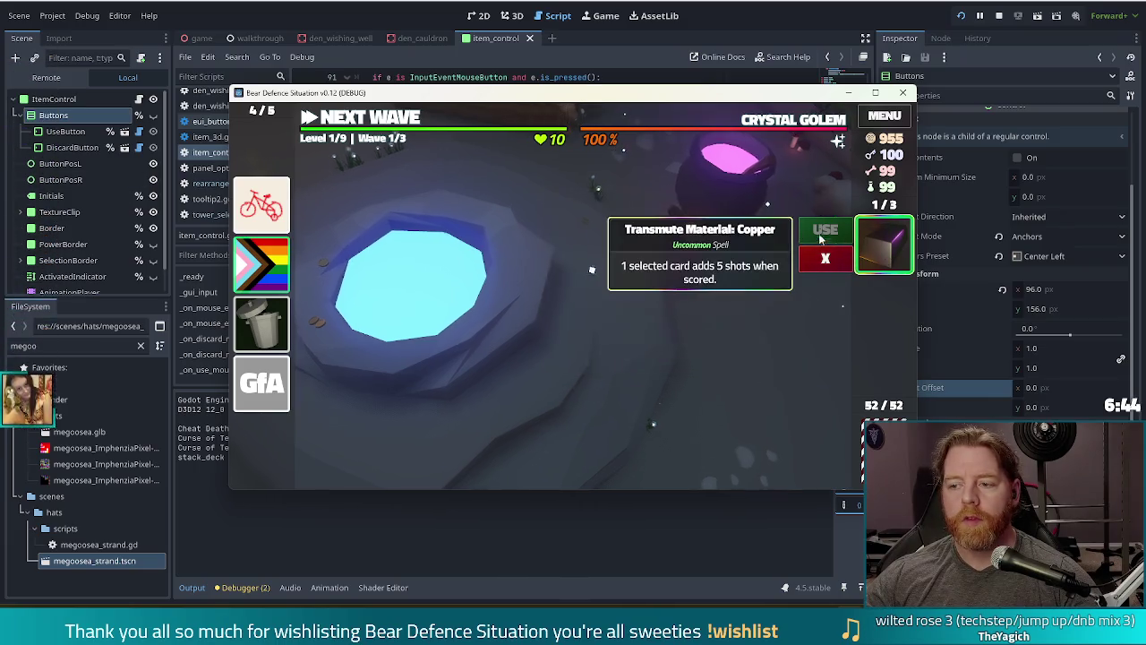
left_click(600, 15)
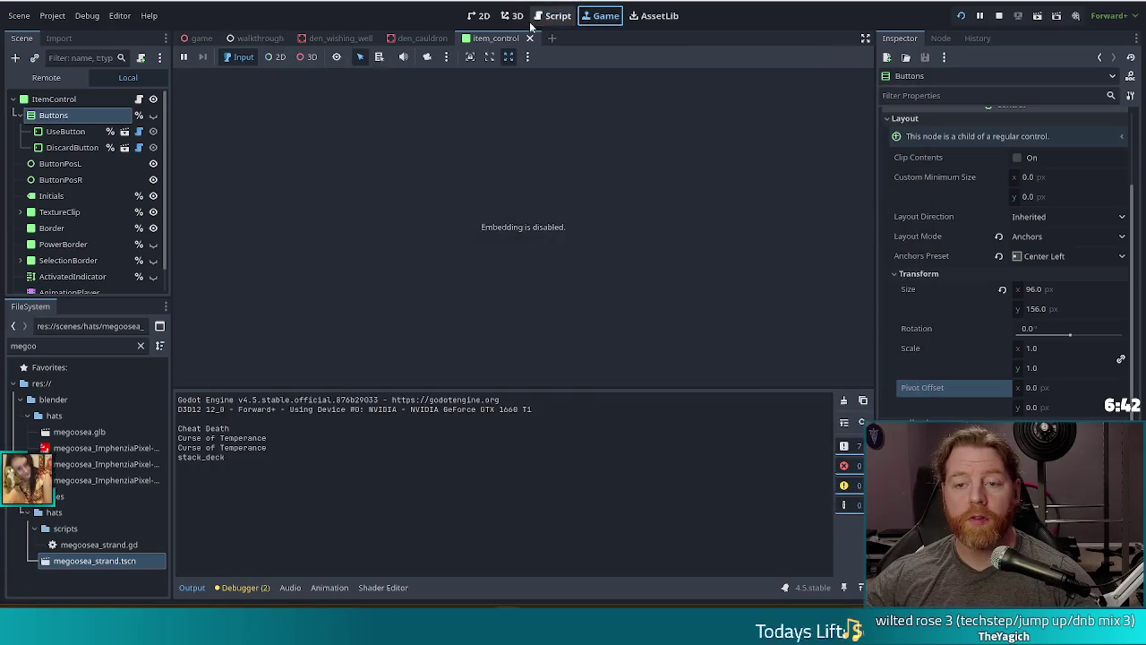
Pick the discard X button in the running game and inspect the remote Buttons container
left_click(276, 57)
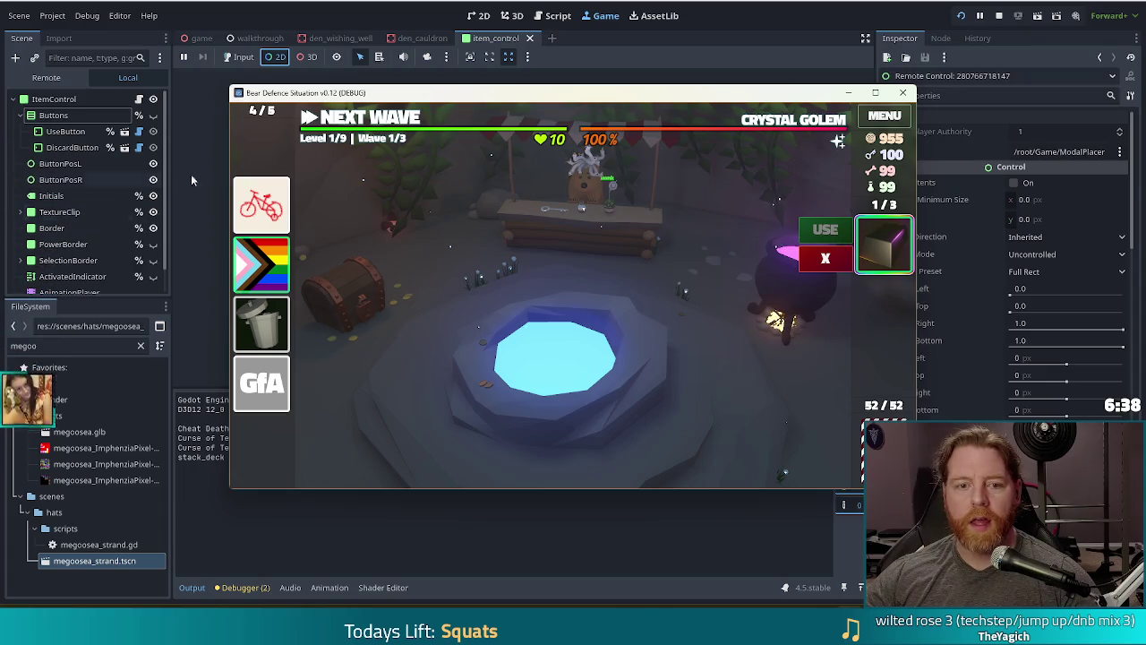
left_click(830, 263)
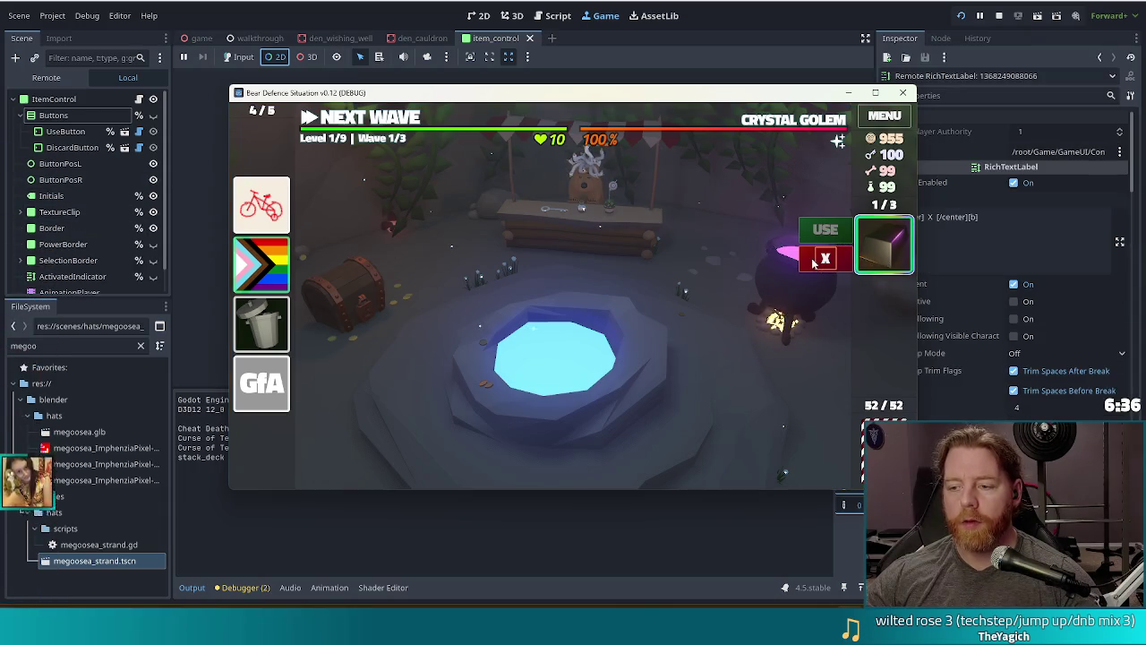
left_click(811, 263)
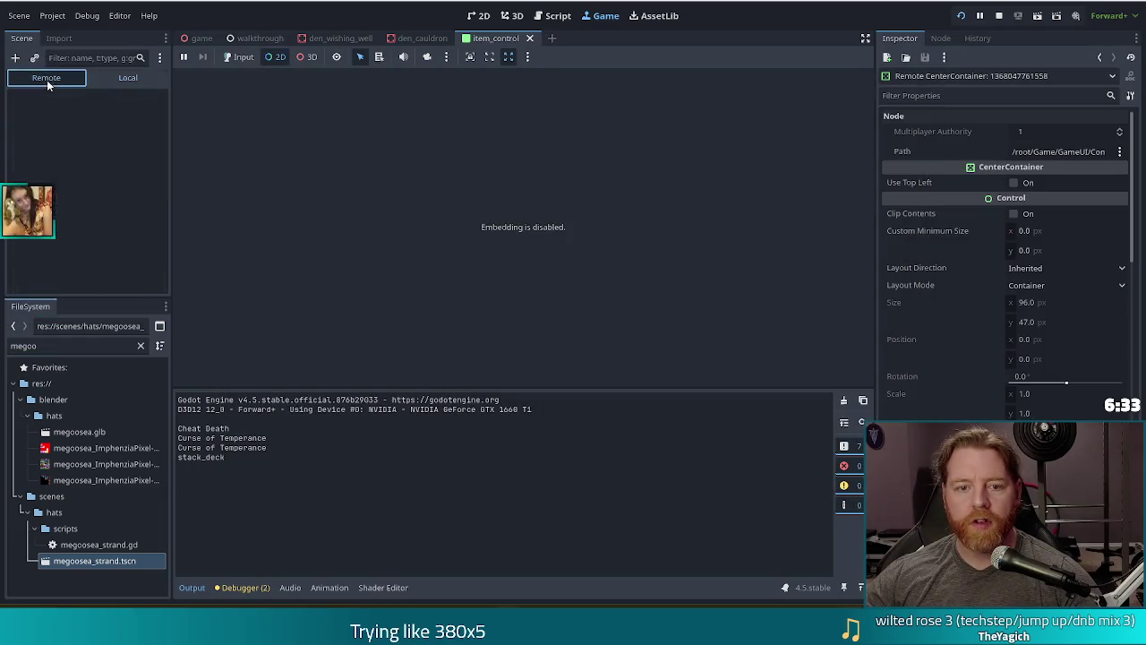
left_click(46, 78)
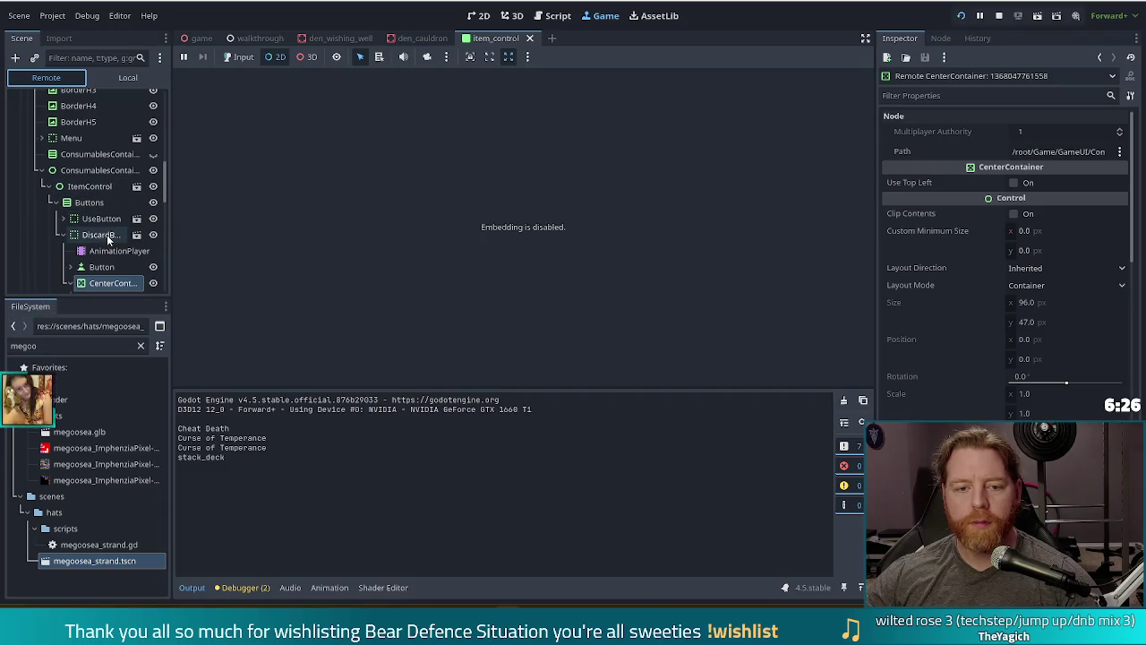
left_click(93, 204)
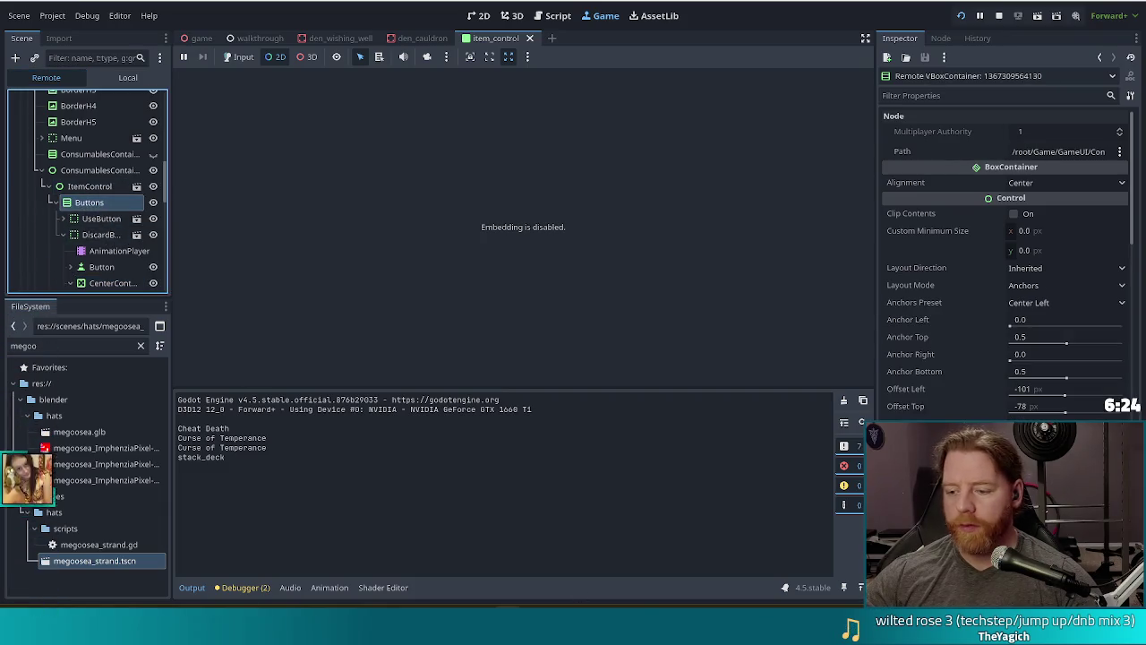
key("alt+Tab")
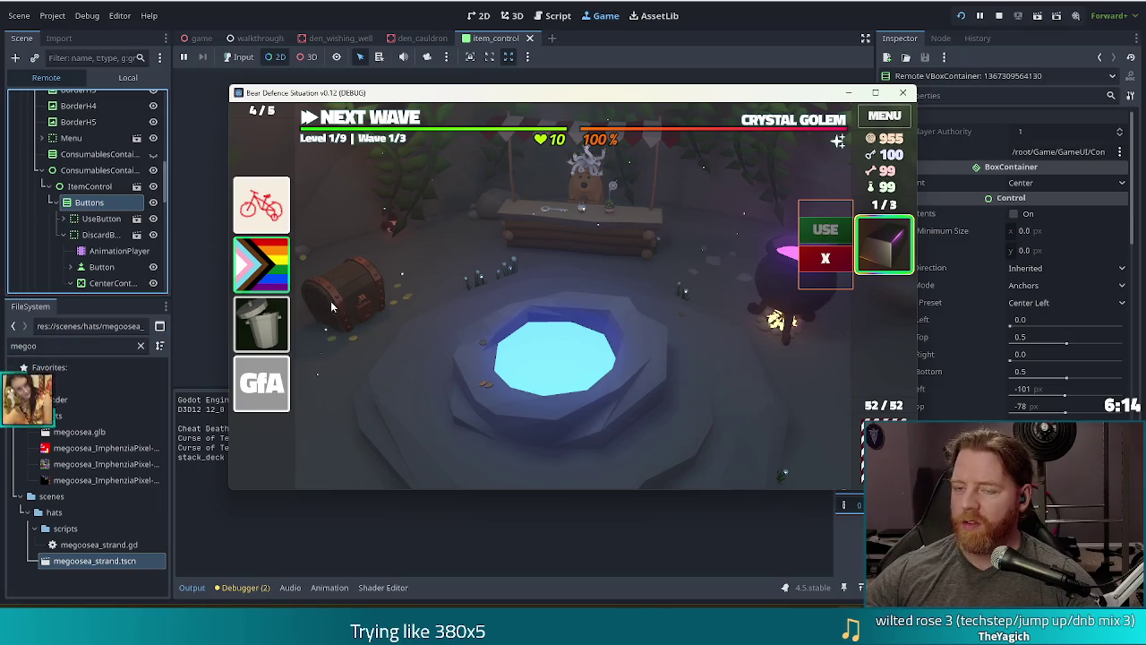
left_click(477, 15)
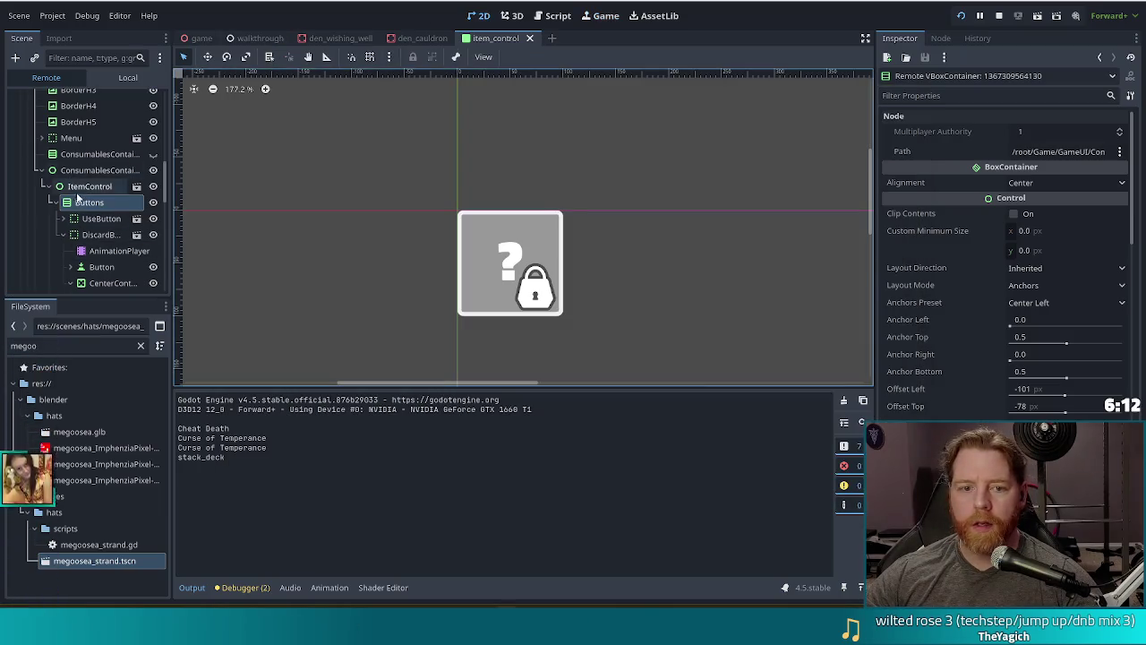
Set the Buttons container height to 98, keep the Center Left anchor preset, and switch Layout Mode to Position
left_click(128, 77)
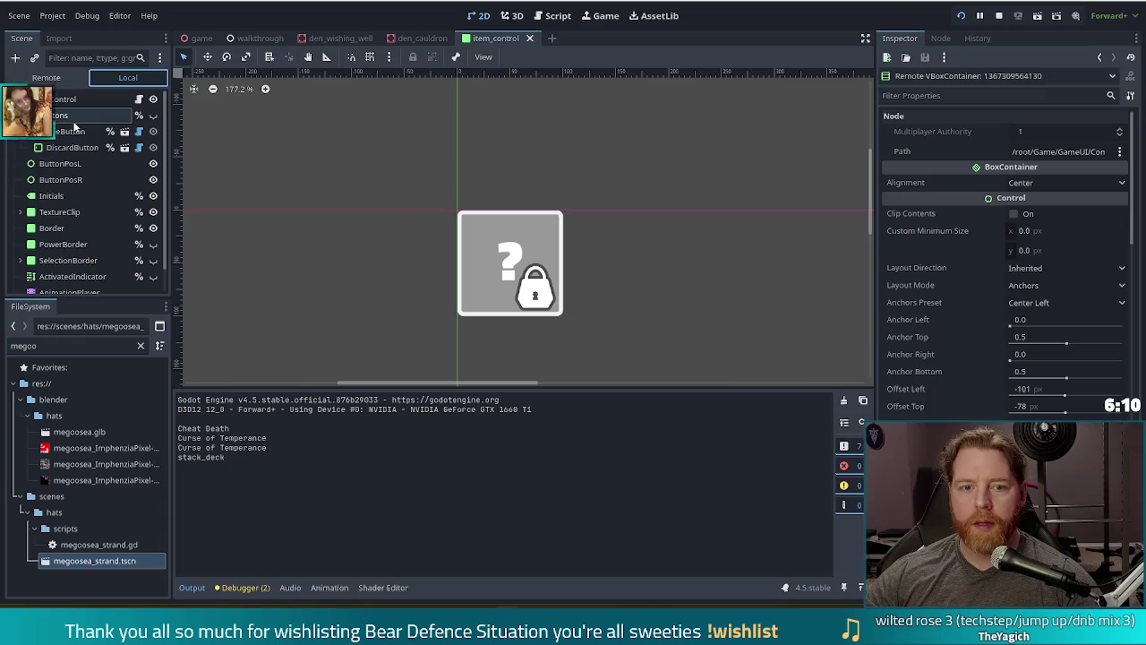
left_click(76, 118)
left_click(153, 115)
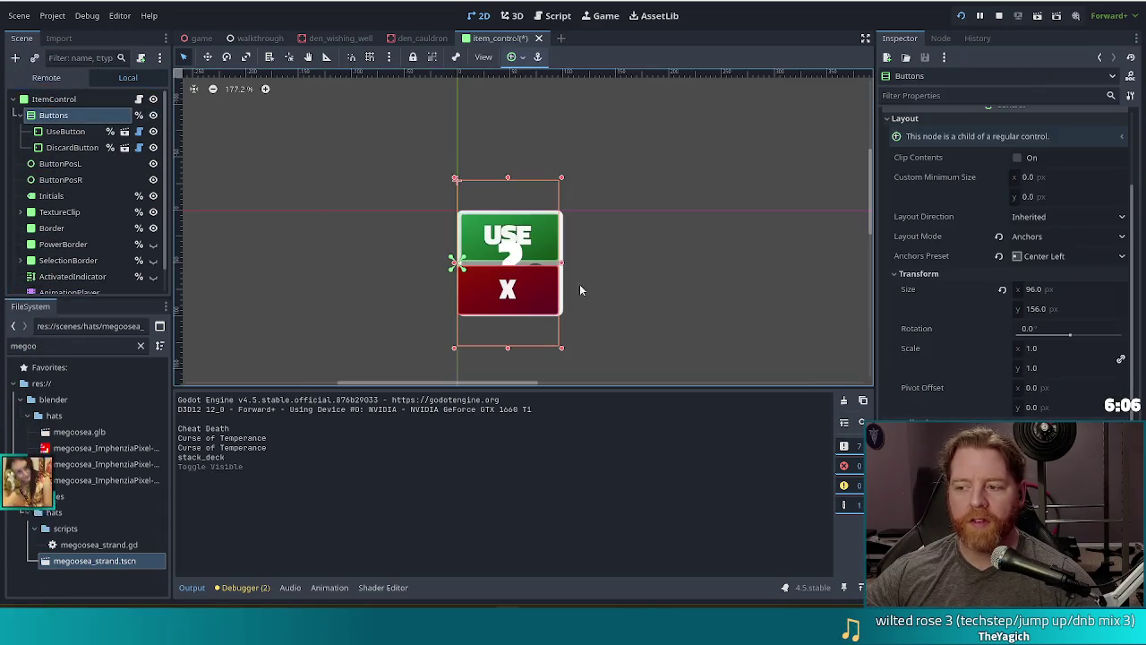
left_click(1049, 309)
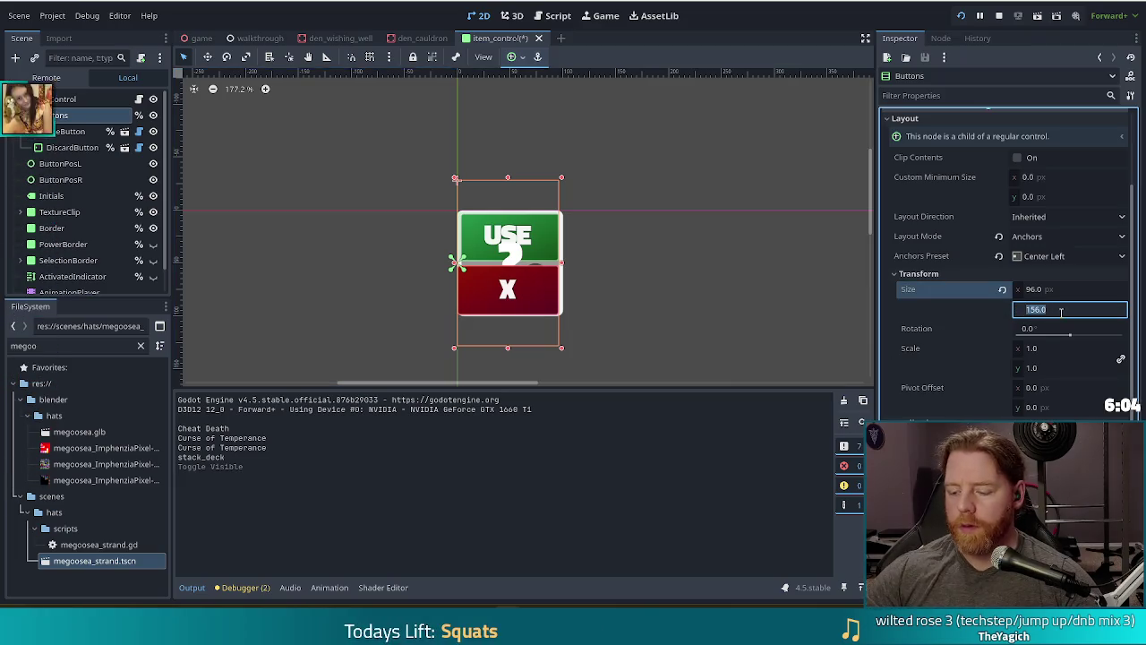
type("08")
key("Return")
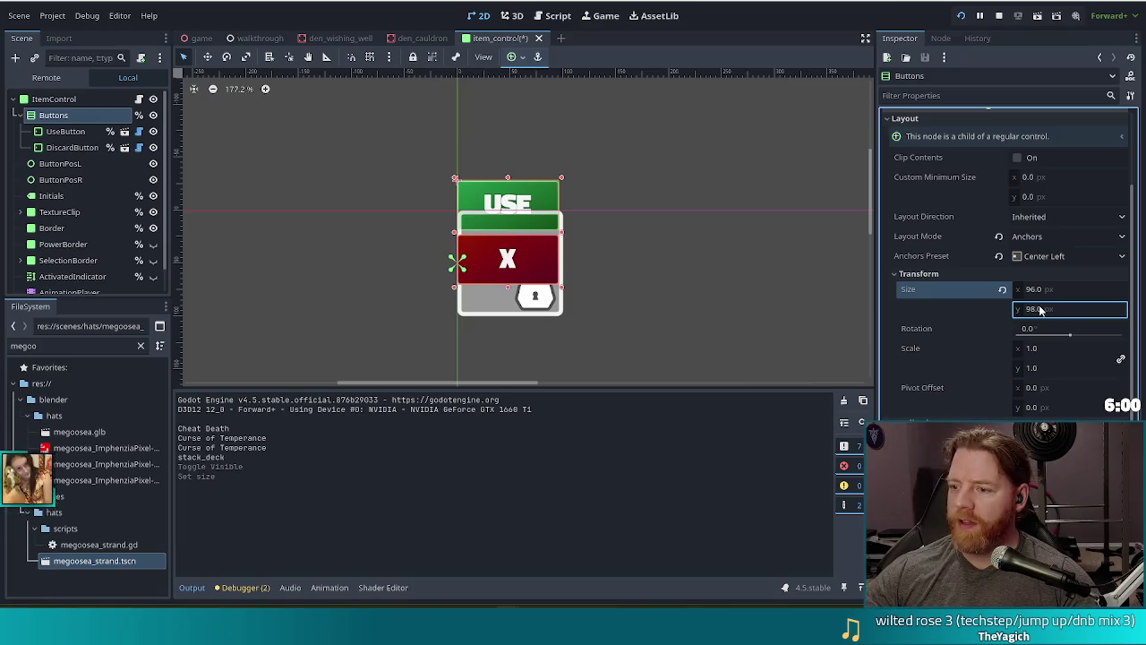
left_click(1041, 257)
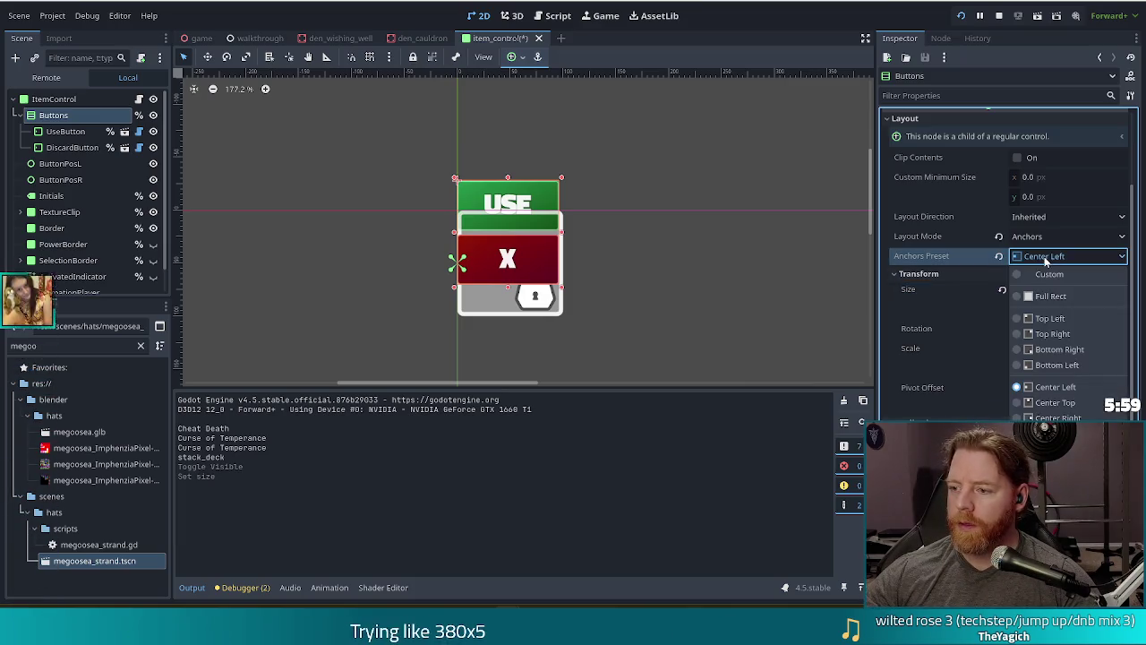
left_click(1037, 388)
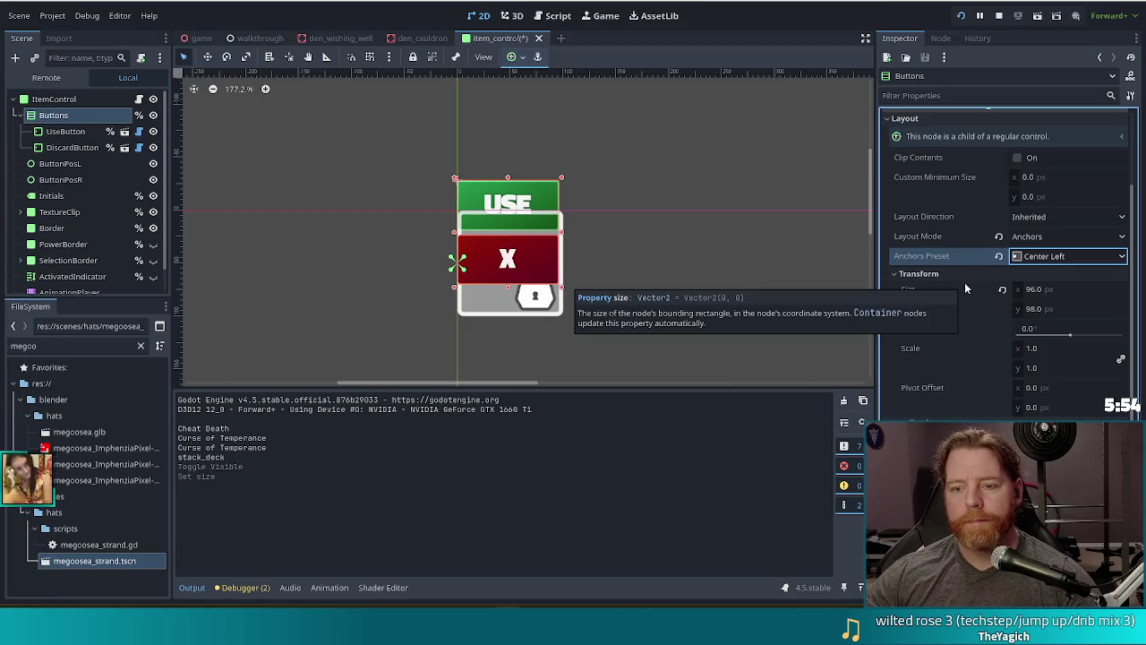
left_click(1000, 237)
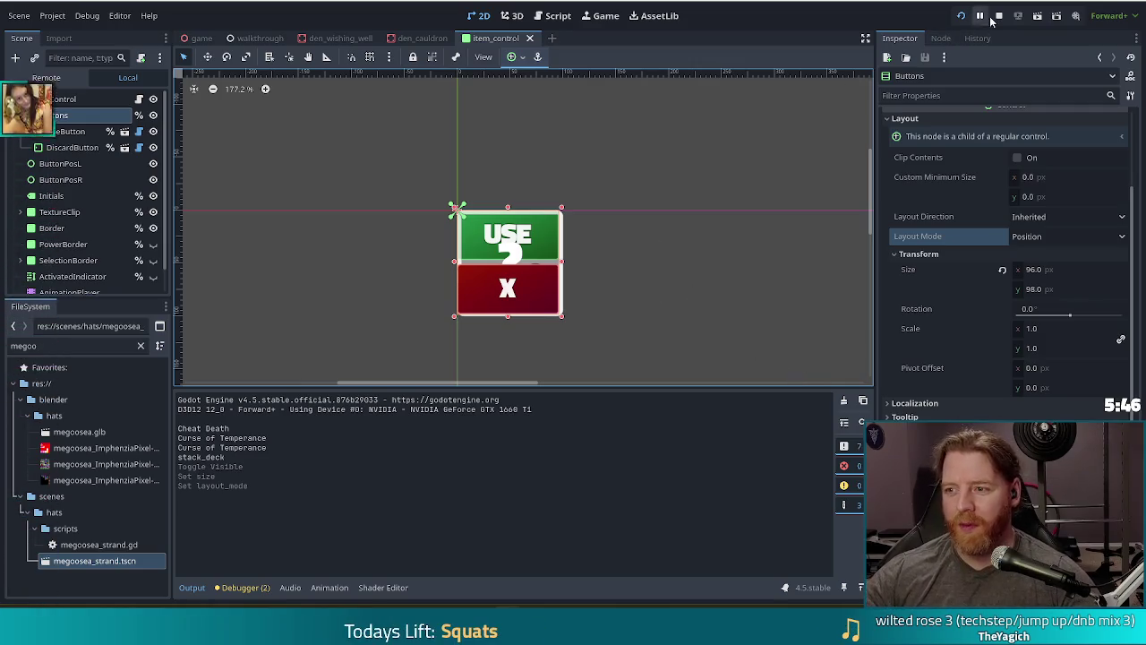
left_click(960, 16)
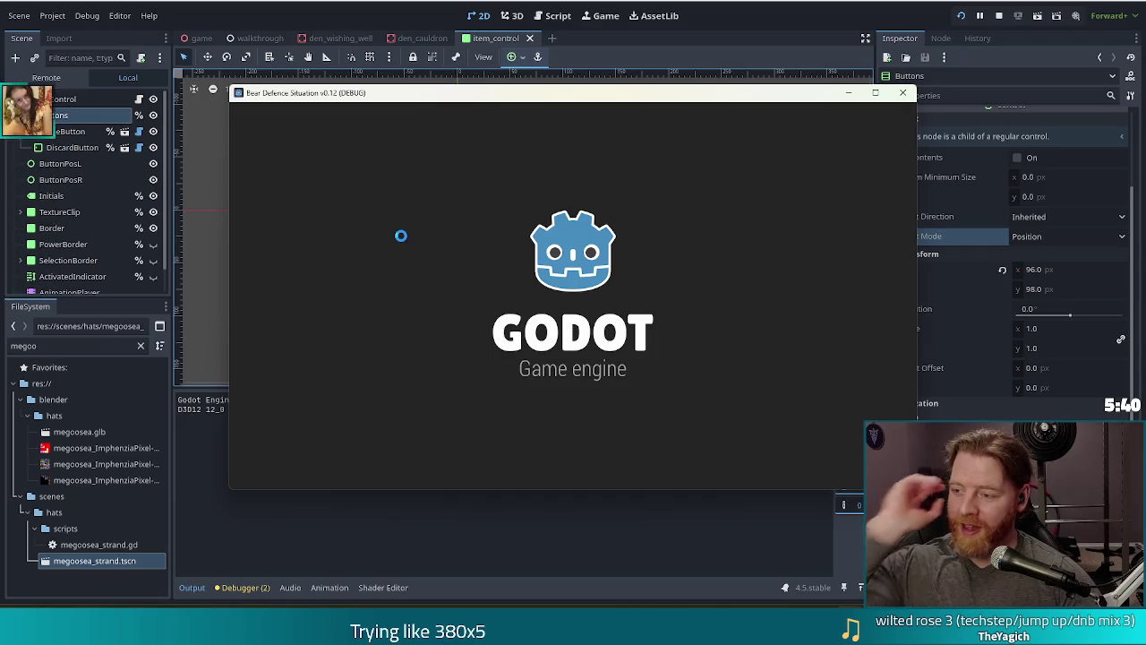
Close the old game window, enable game Input in the Game workspace, and start a New Game
left_click(902, 92)
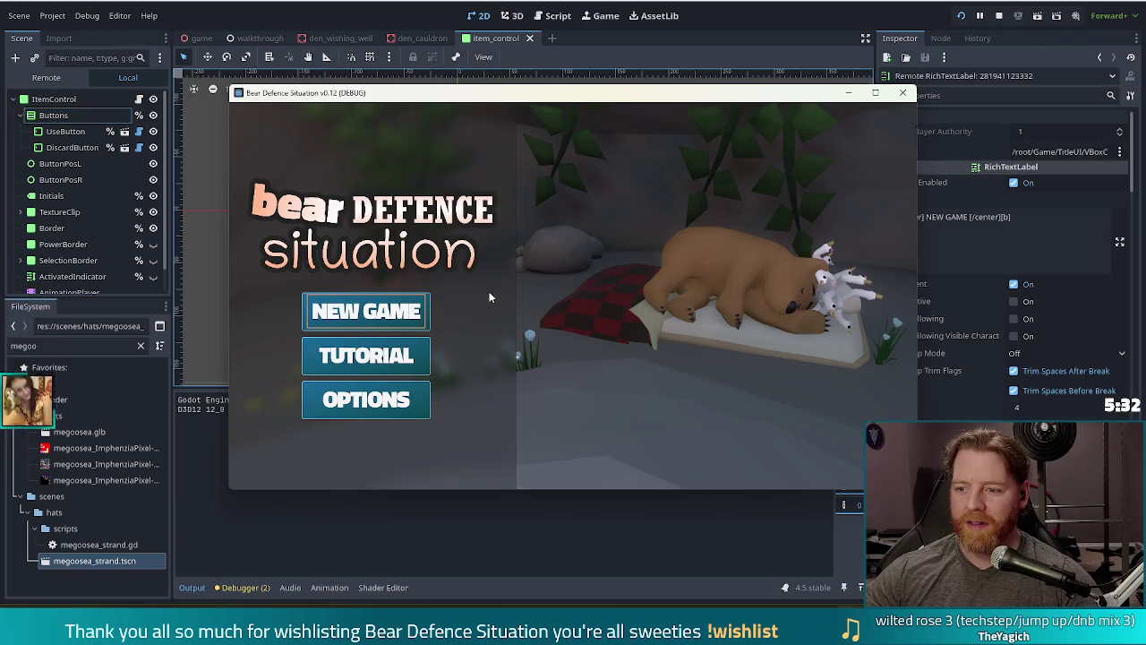
key("alt+Tab")
key("ctrl+F3")
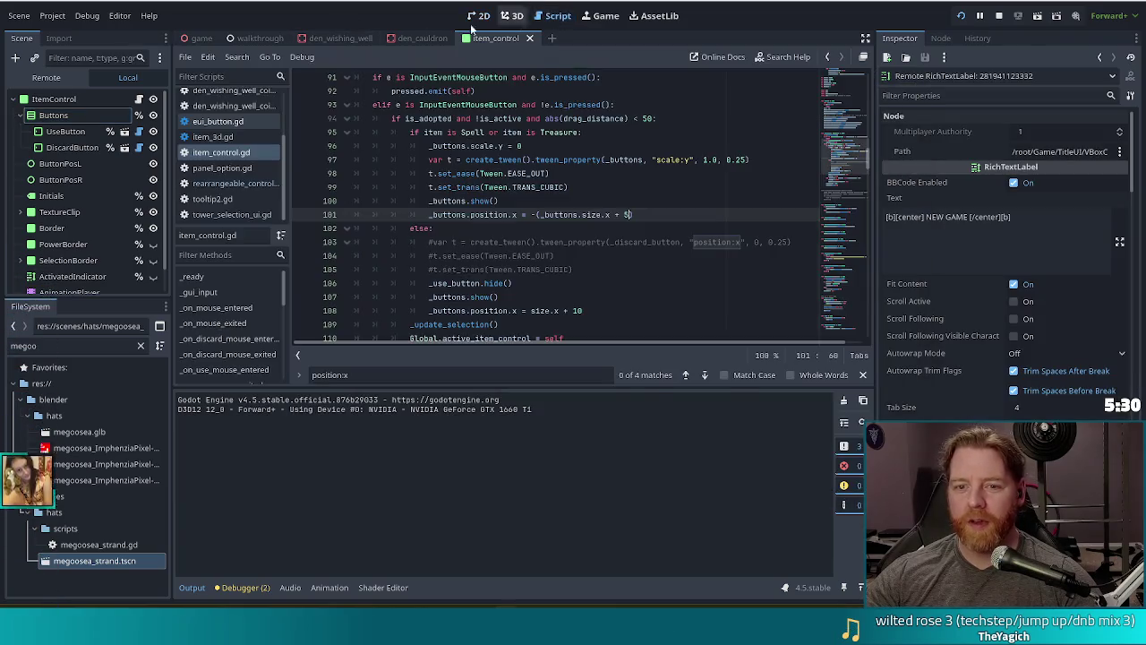
left_click(598, 16)
left_click(249, 59)
key("alt+Tab")
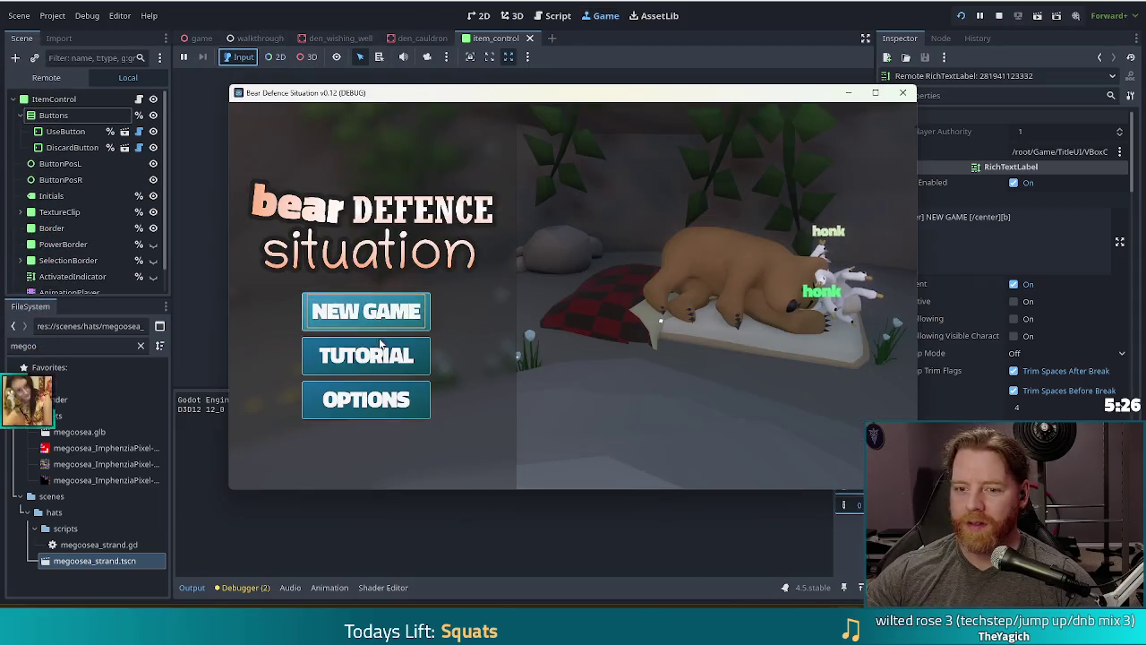
left_click(363, 310)
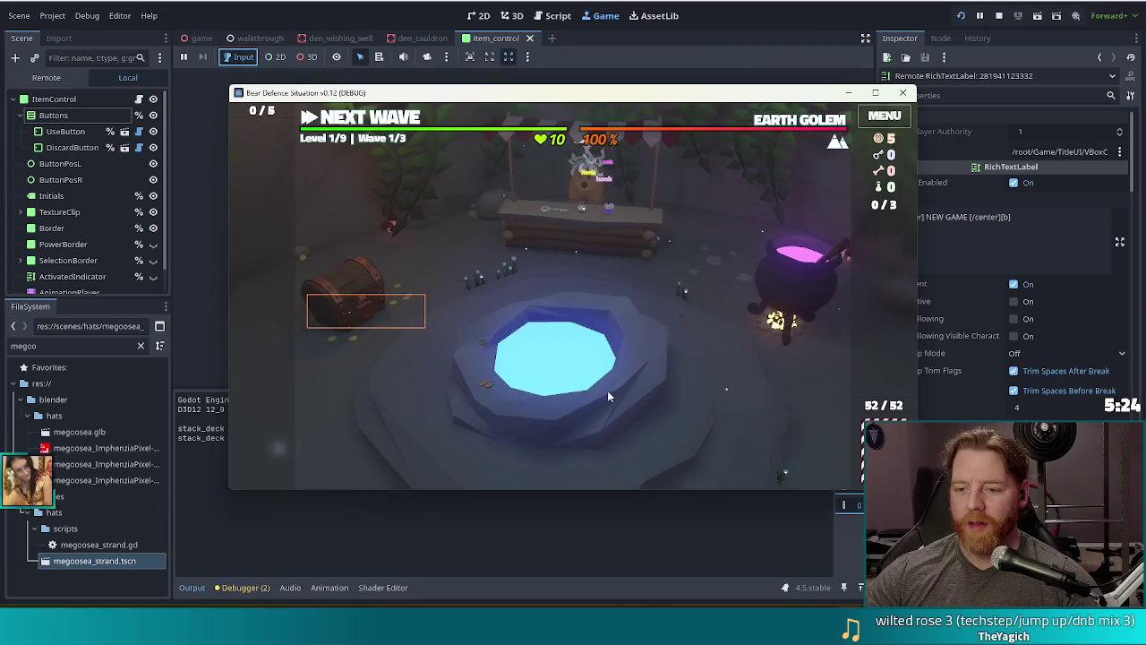
Relaunch the game, start a new game and take the Training Wheels wish
left_click(608, 391)
left_click(661, 365)
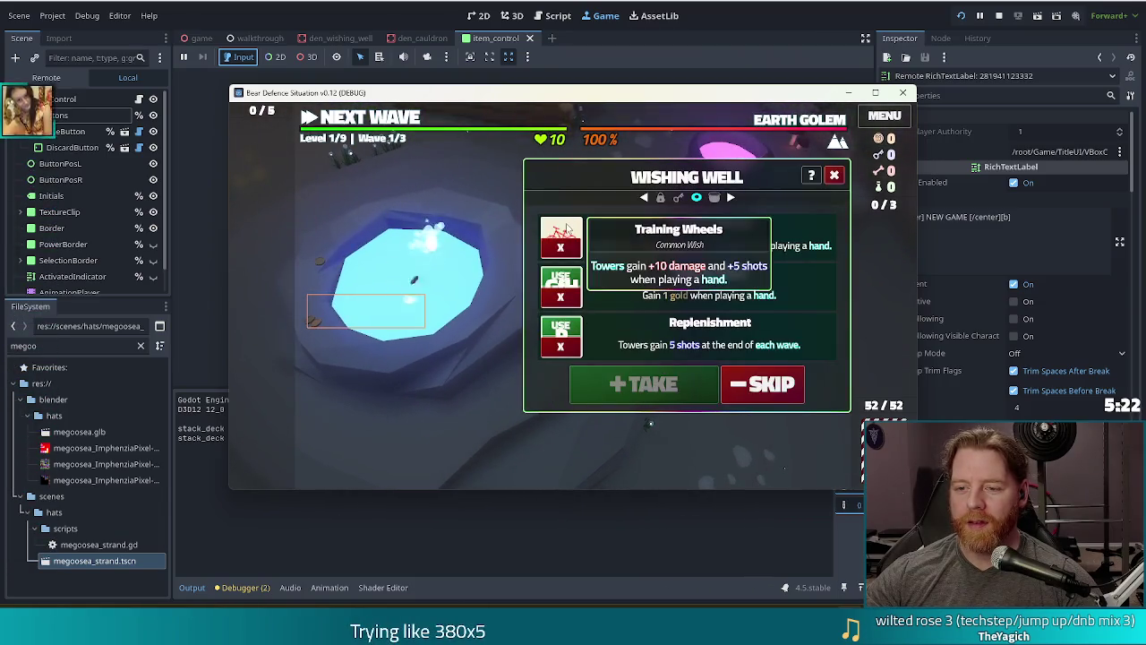
left_click(961, 15)
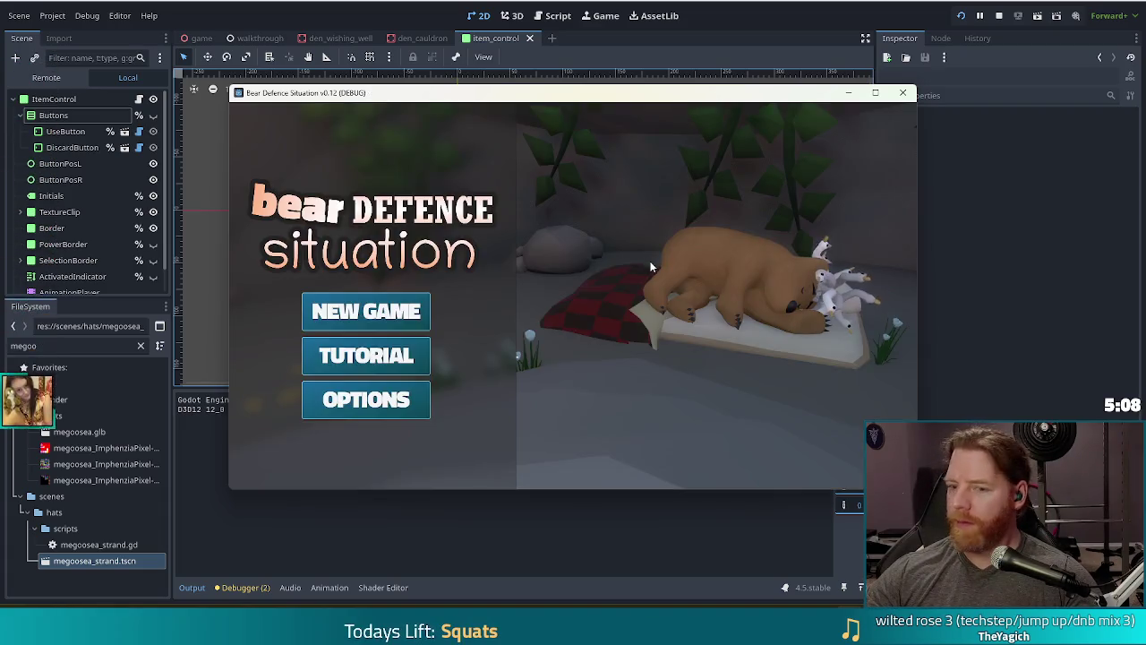
left_click(365, 310)
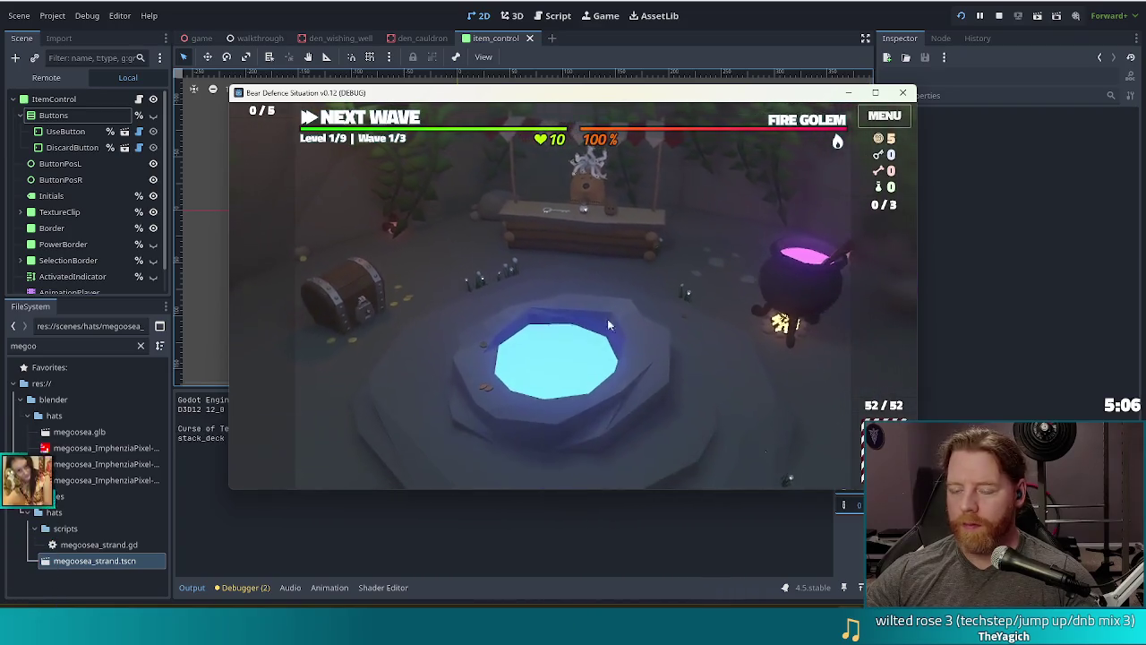
left_click(698, 235)
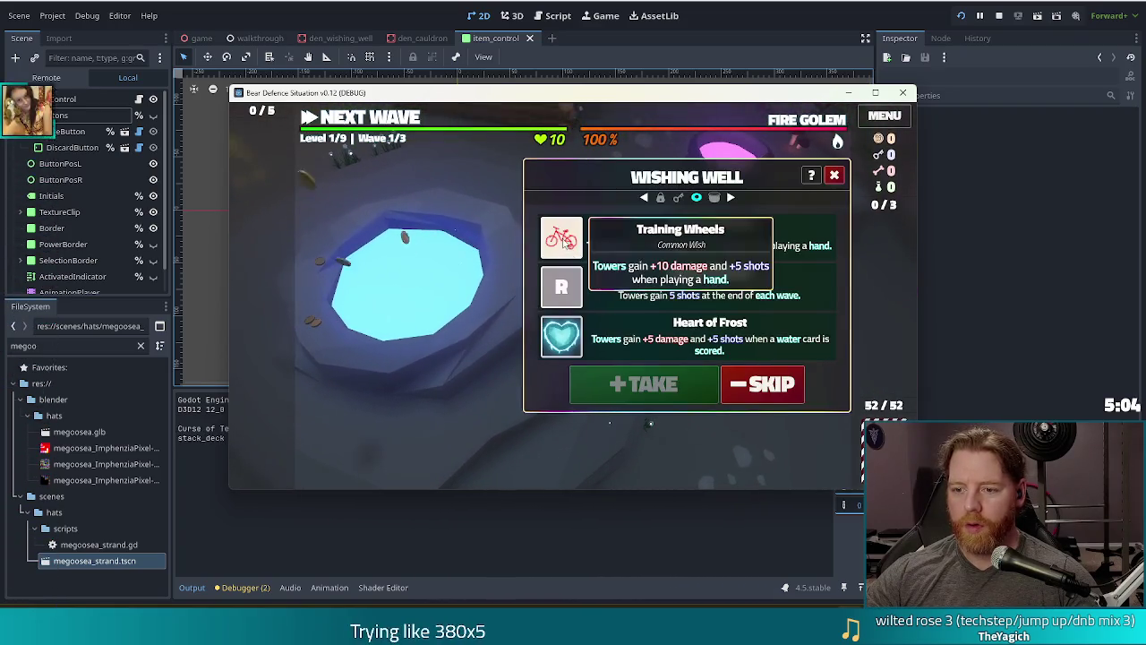
left_click(643, 383)
Toggle the Training Wheels card's selection a few times, then close the wishing well
left_click(273, 305)
left_click(273, 304)
left_click(273, 304)
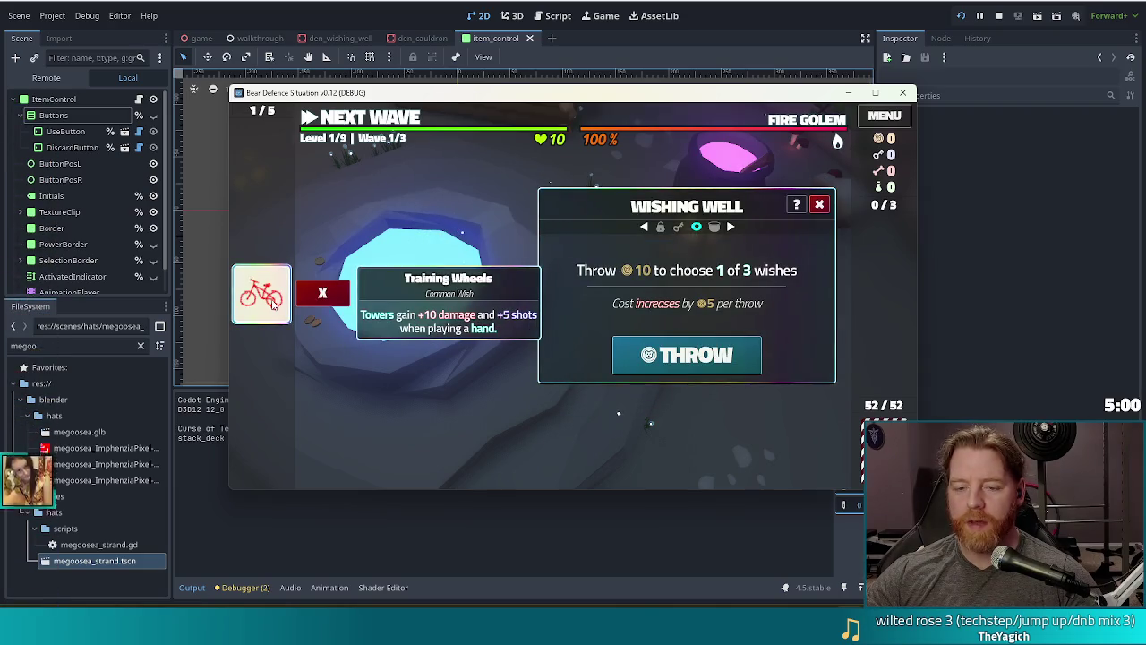
left_click(273, 304)
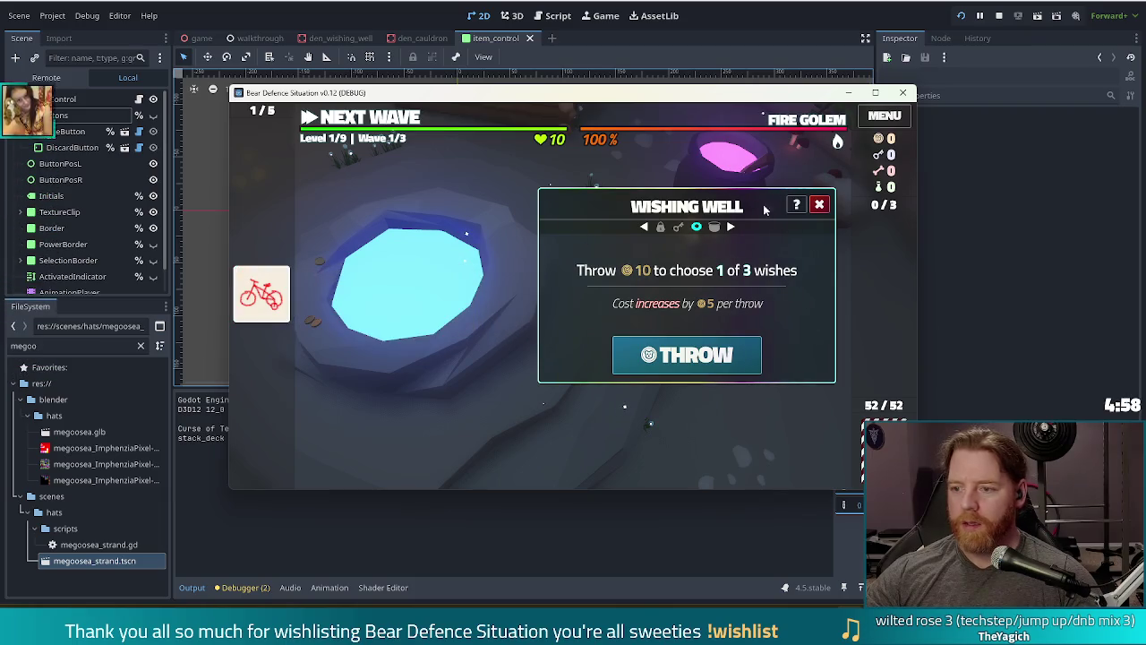
left_click(819, 206)
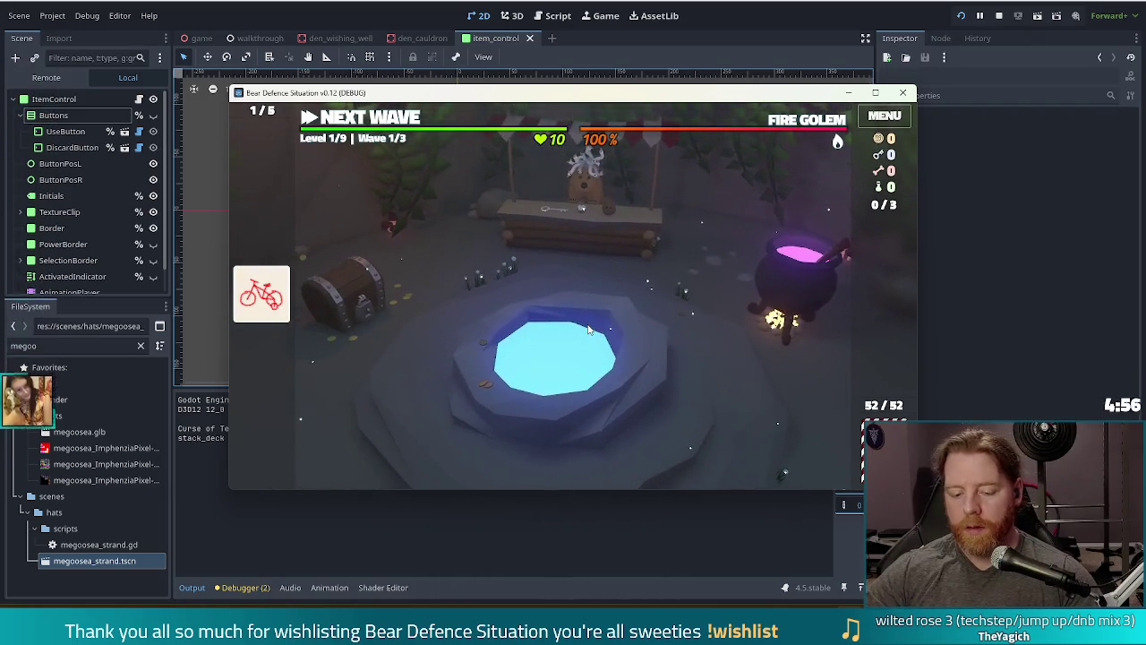
Run test_kit in the console for 1000 gold, then return to item_control.gd
key("grave")
type("test_")
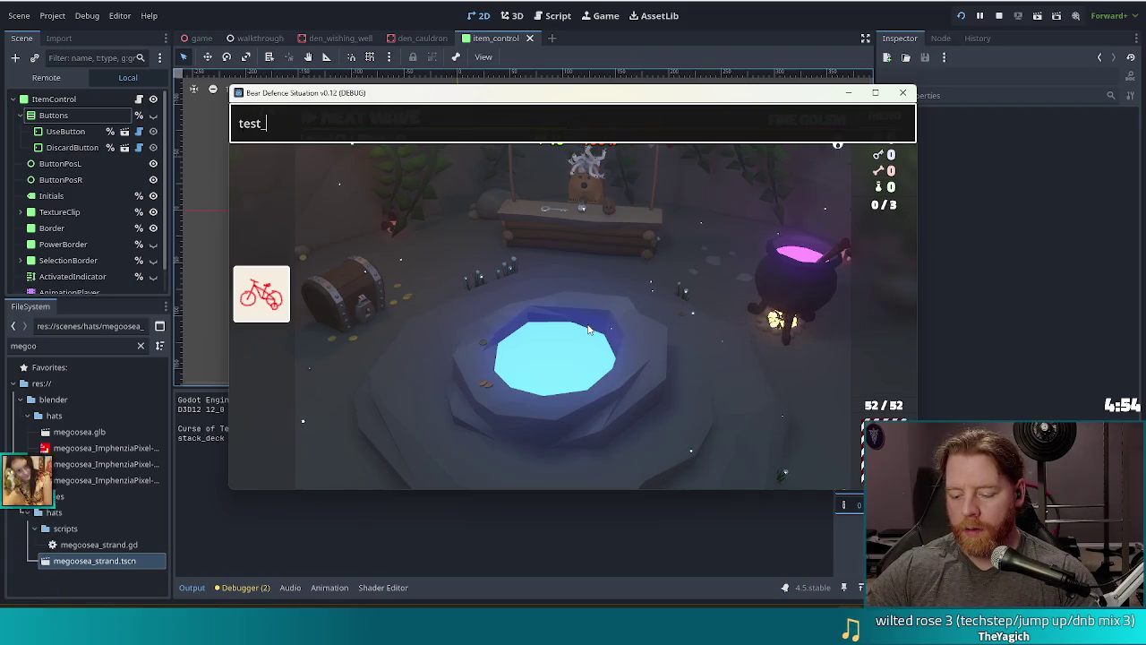
type("kit")
key("Return")
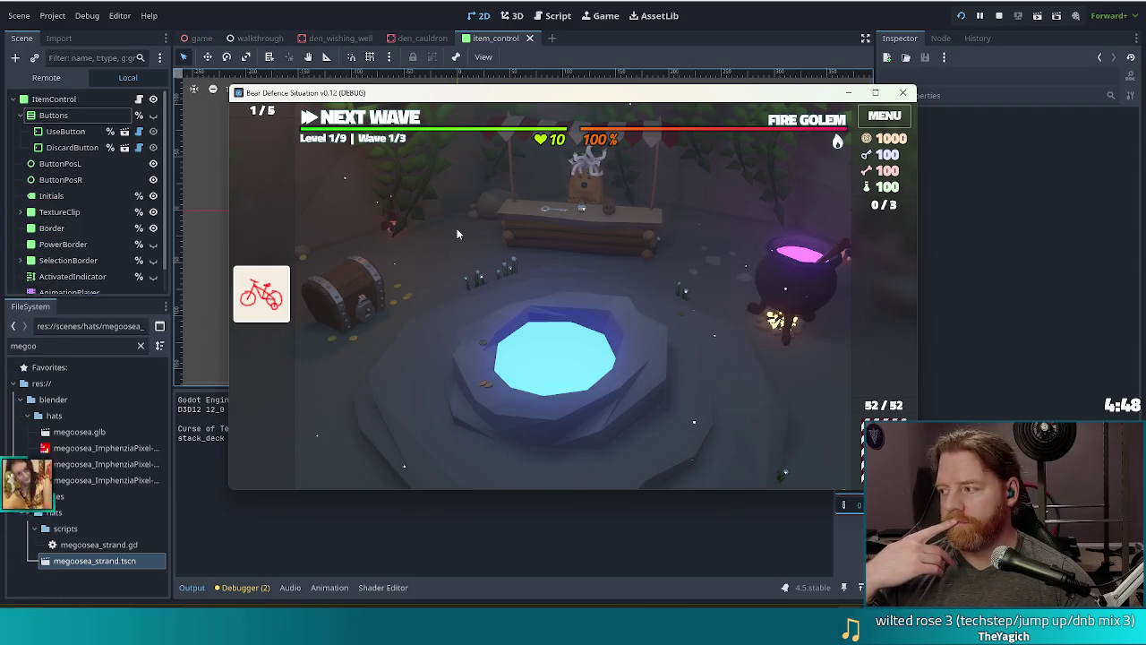
left_click(553, 15)
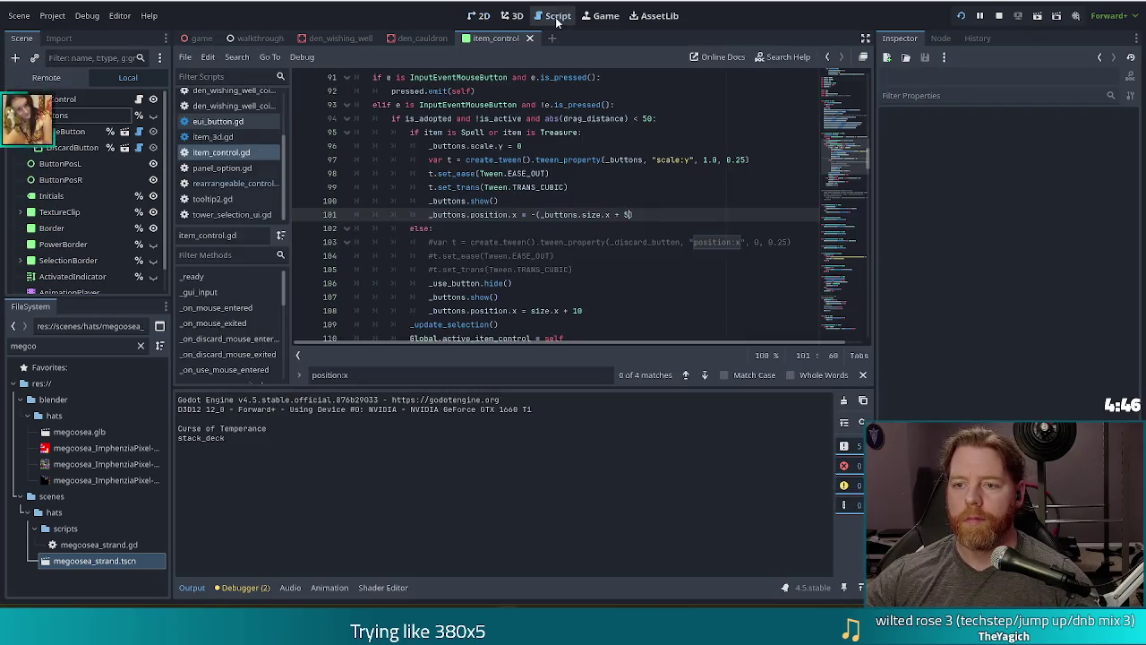
In _on_mouse_entered, replace _buttons.visible with _buttons.is_visible_in_tree() on line 128 and save
left_click(228, 310)
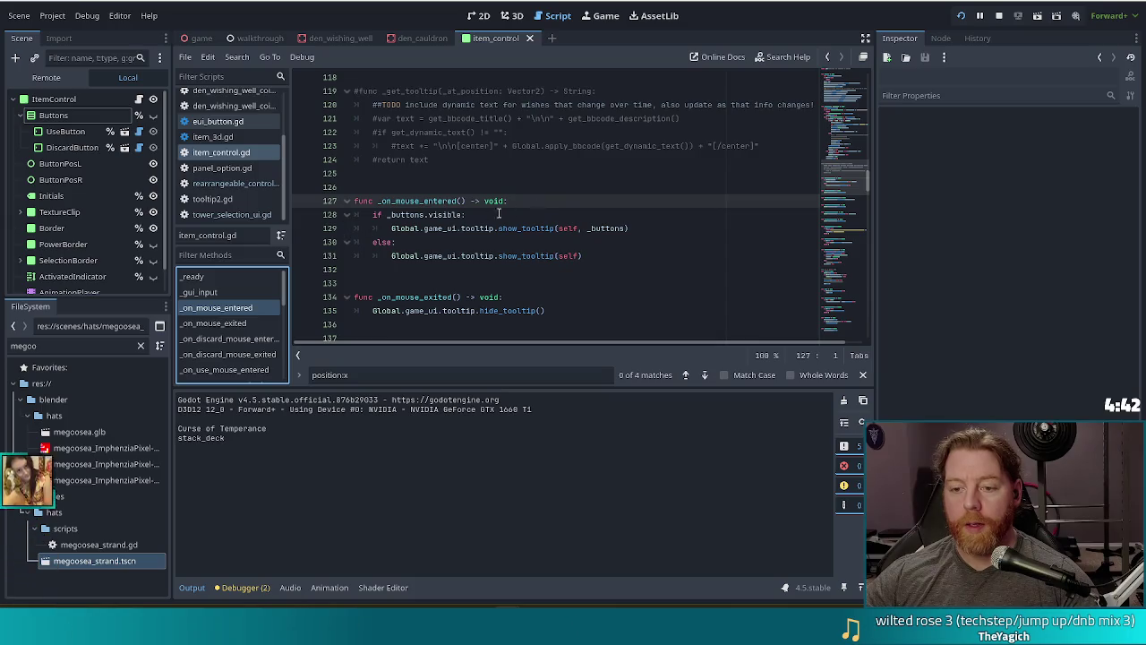
left_click(438, 215)
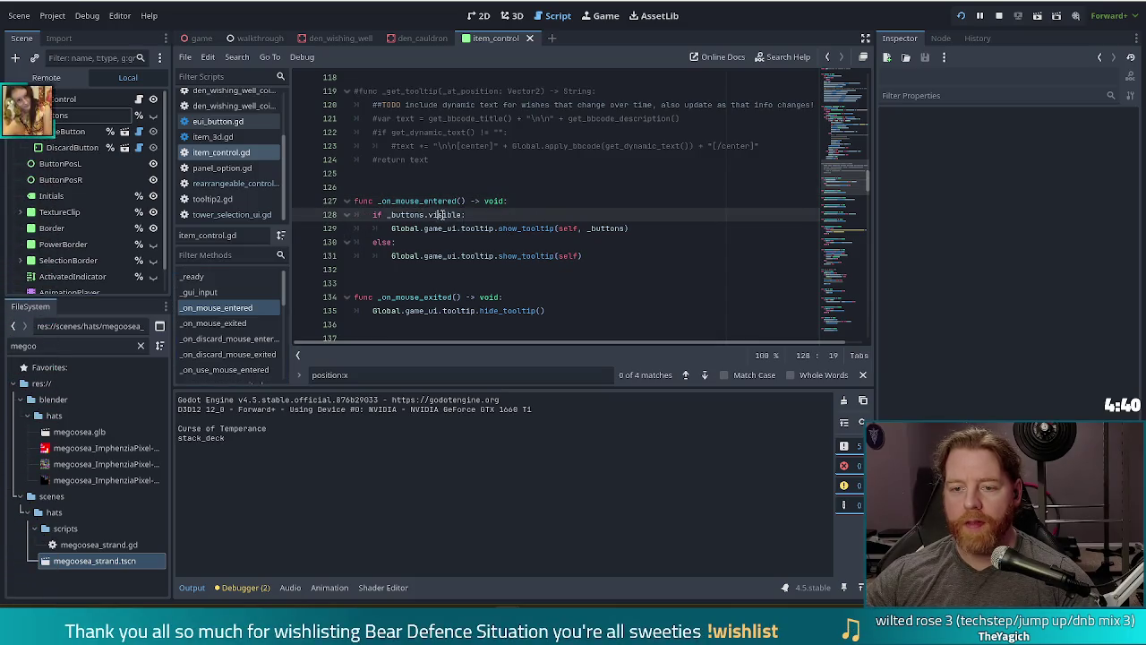
double_click(448, 215)
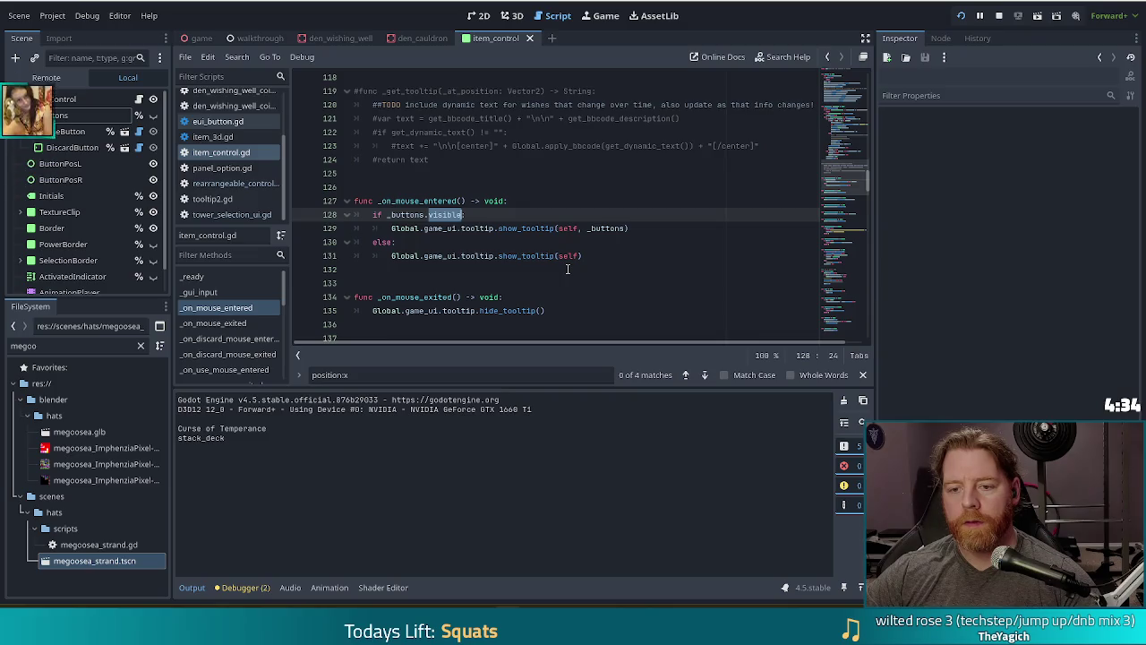
key("BackSpace")
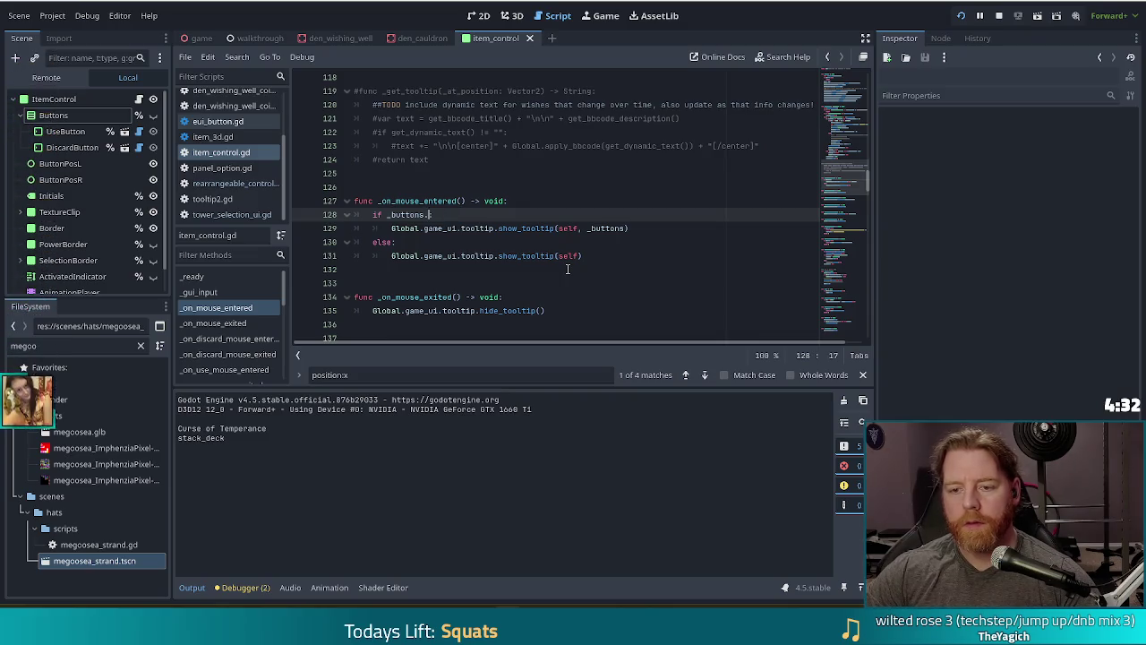
key("ctrl+space")
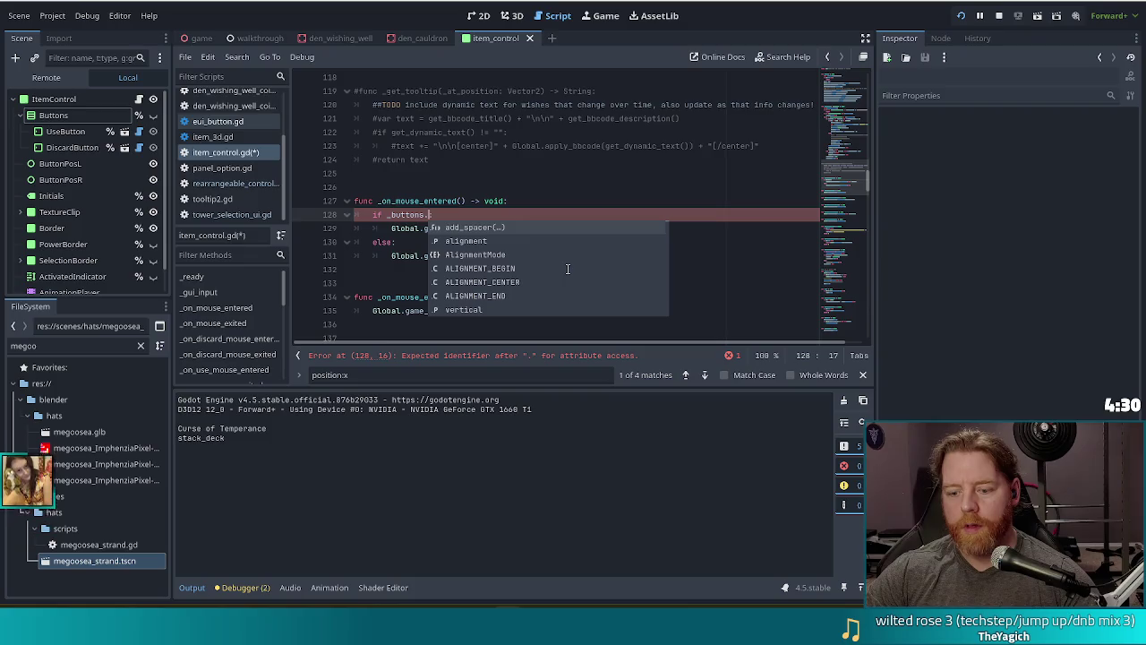
type("is")
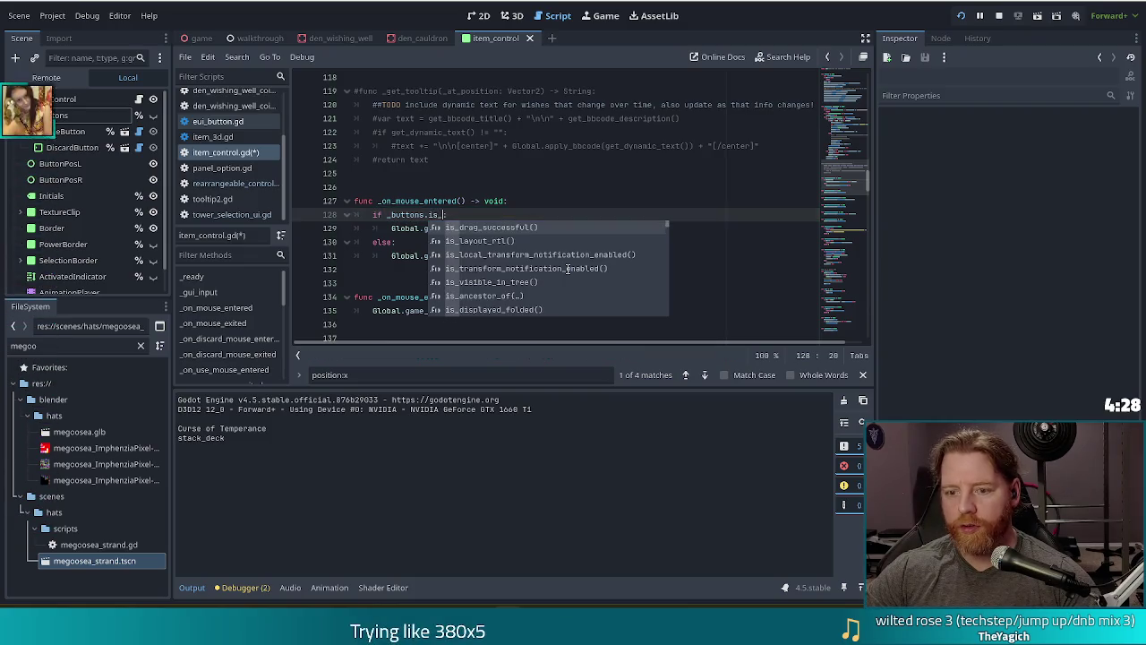
type("_vi")
key("Return")
type(":")
key("ctrl+s")
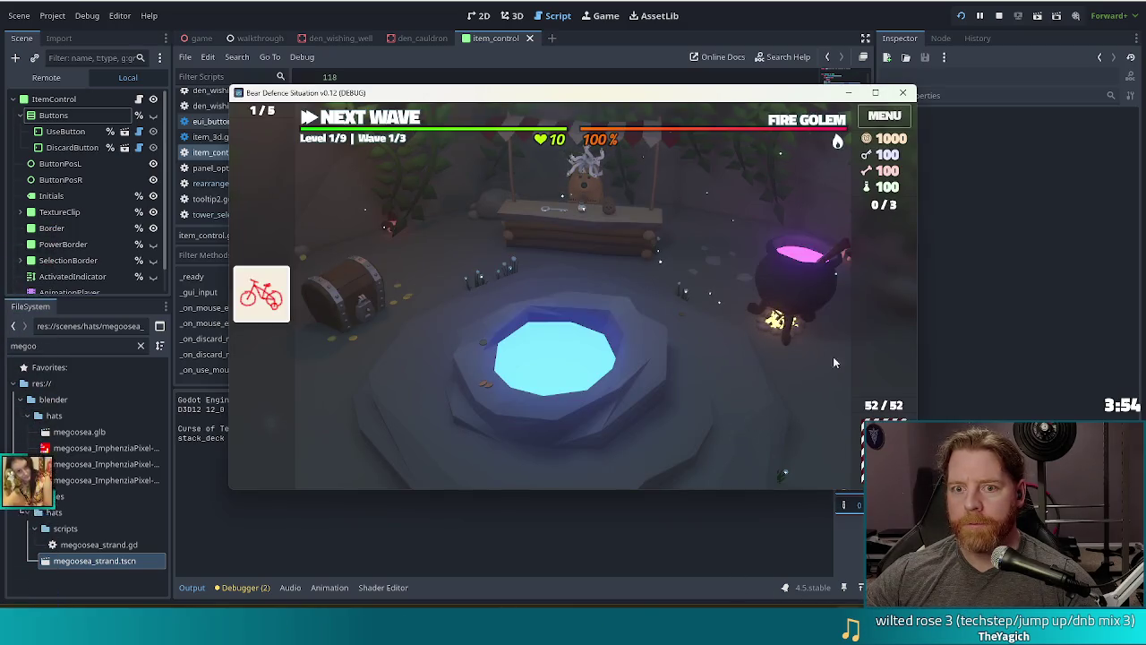
Brew a bone in the cauldron, bottle the Alter: Fire spell card, and close the cauldron
left_click(800, 292)
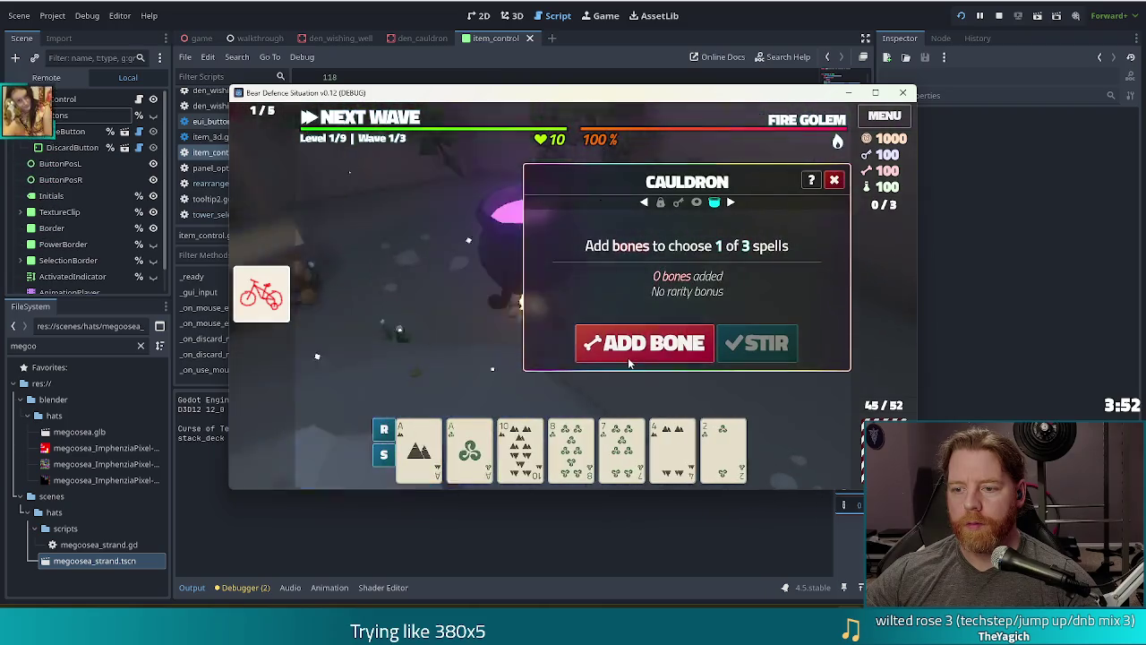
left_click(627, 353)
left_click(774, 352)
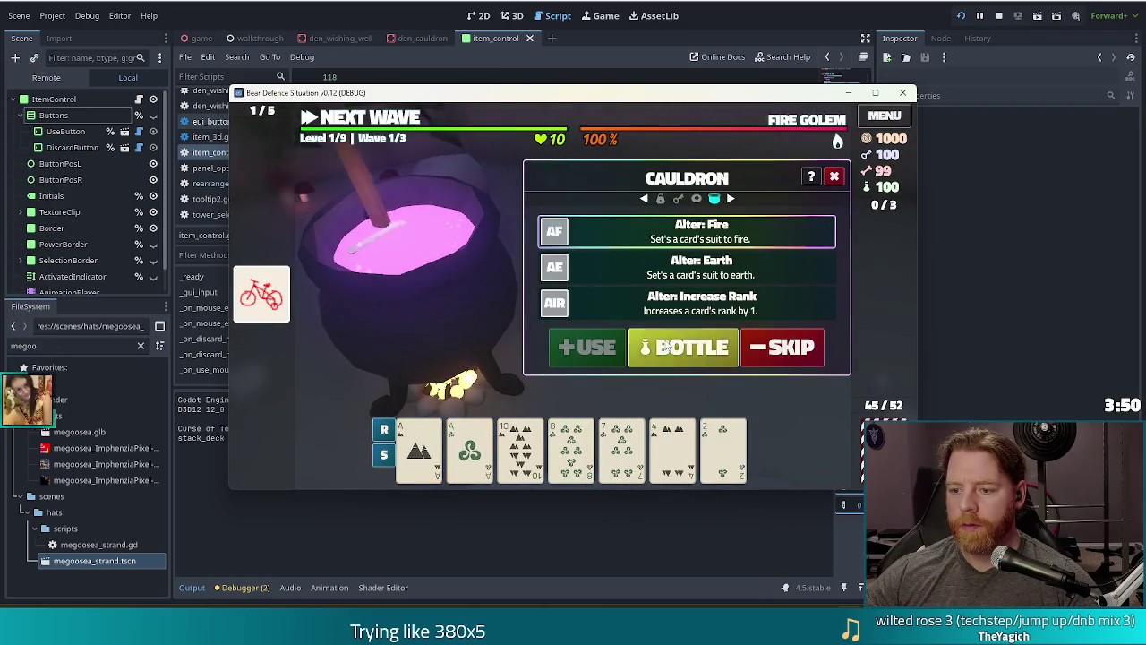
left_click(681, 346)
left_click(834, 181)
Repeatedly toggle the AF spell card to check its USE/X options show and hide
left_click(885, 248)
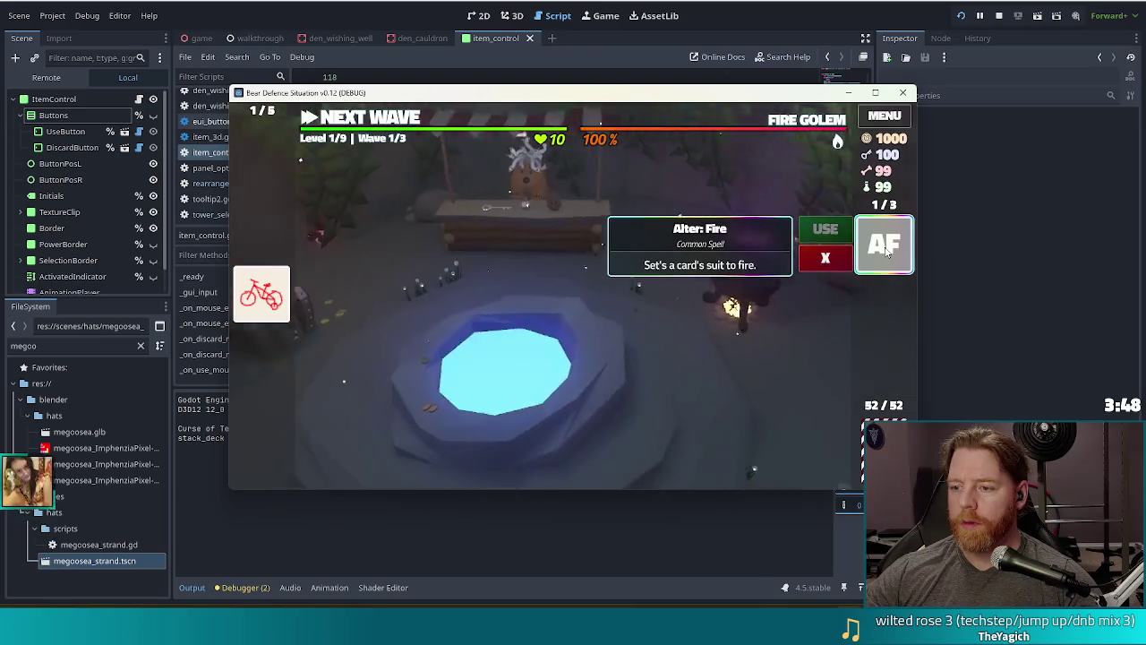
left_click(886, 254)
left_click(886, 253)
left_click(886, 253)
left_click(886, 254)
left_click(887, 254)
left_click(886, 253)
left_click(886, 253)
left_click(887, 254)
left_click(886, 253)
left_click(886, 253)
left_click(886, 254)
left_click(886, 254)
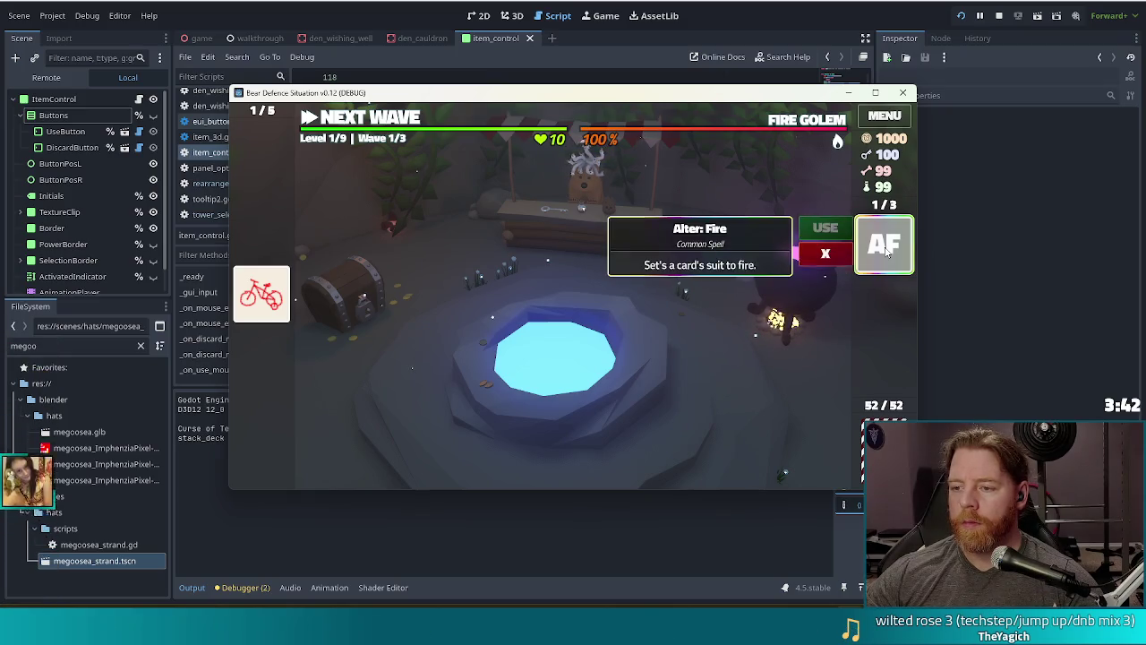
left_click(886, 253)
left_click(887, 254)
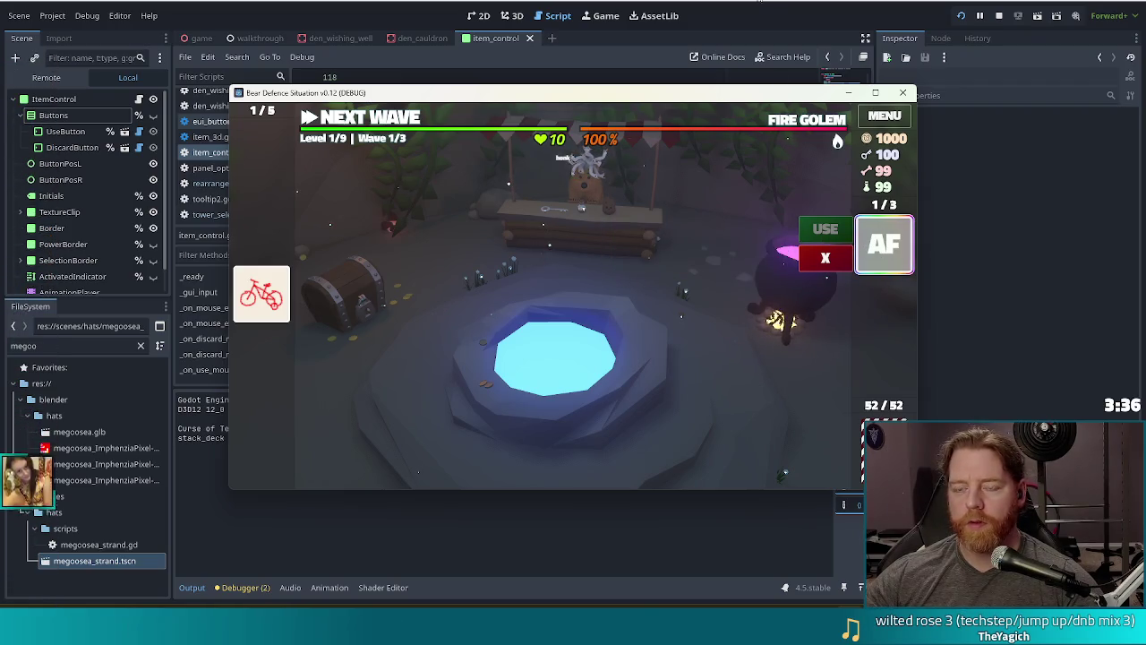
Switch to the editor and back, check the cards' tooltips, then deselect the AF card
left_click(756, 15)
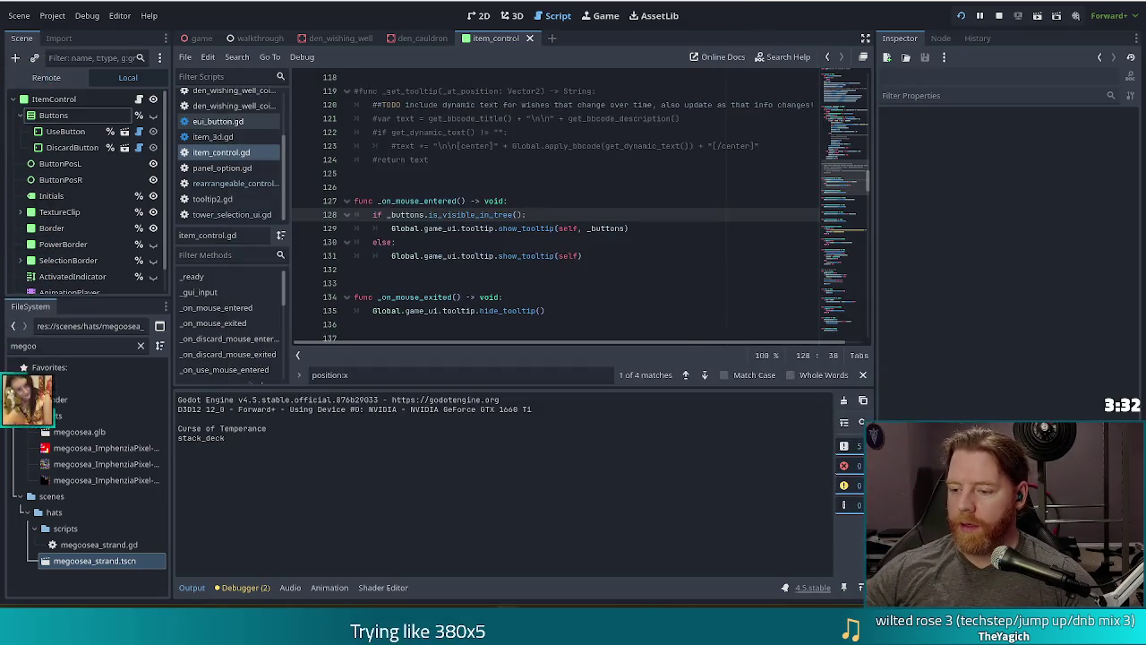
left_click(828, 607)
mouse_move(883, 243)
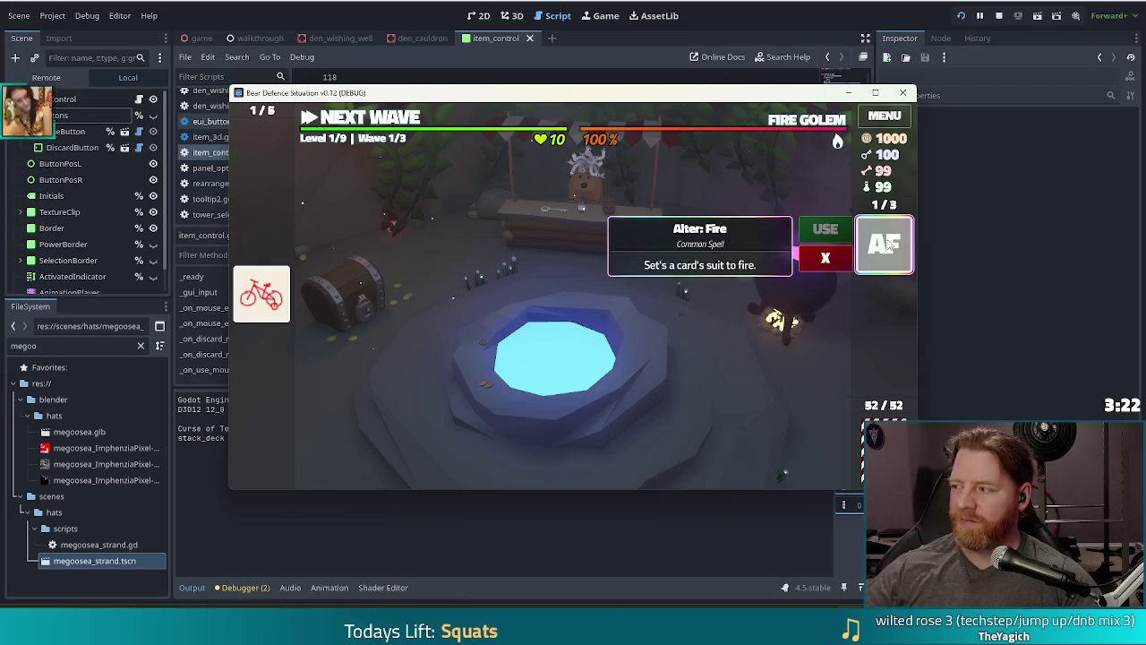
mouse_move(240, 297)
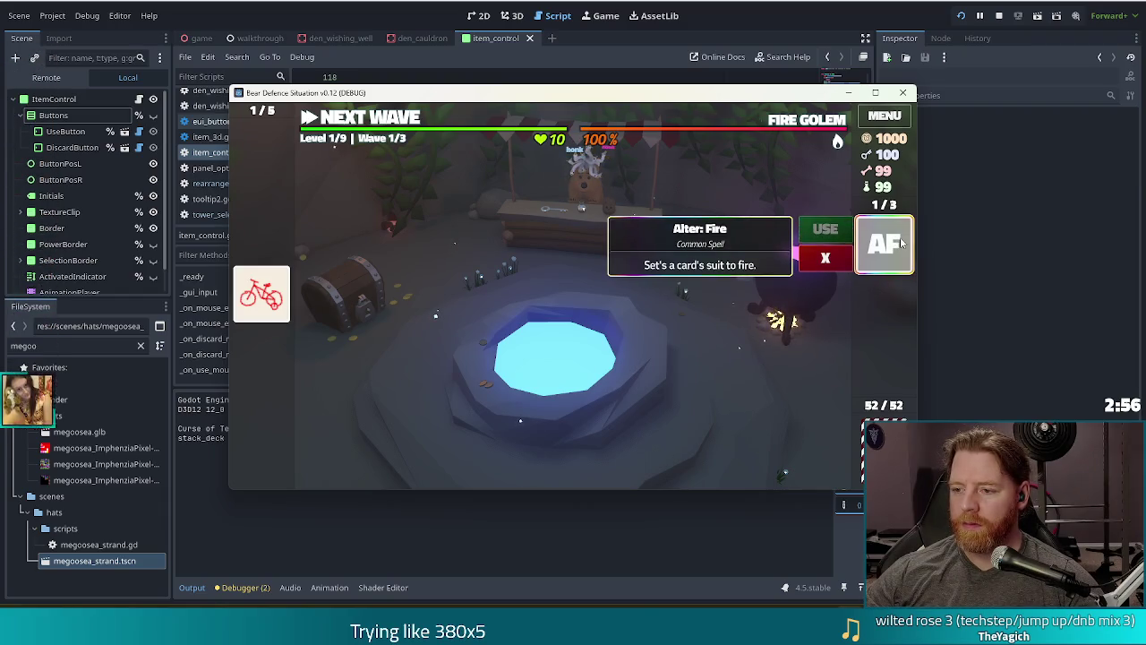
left_click(901, 241)
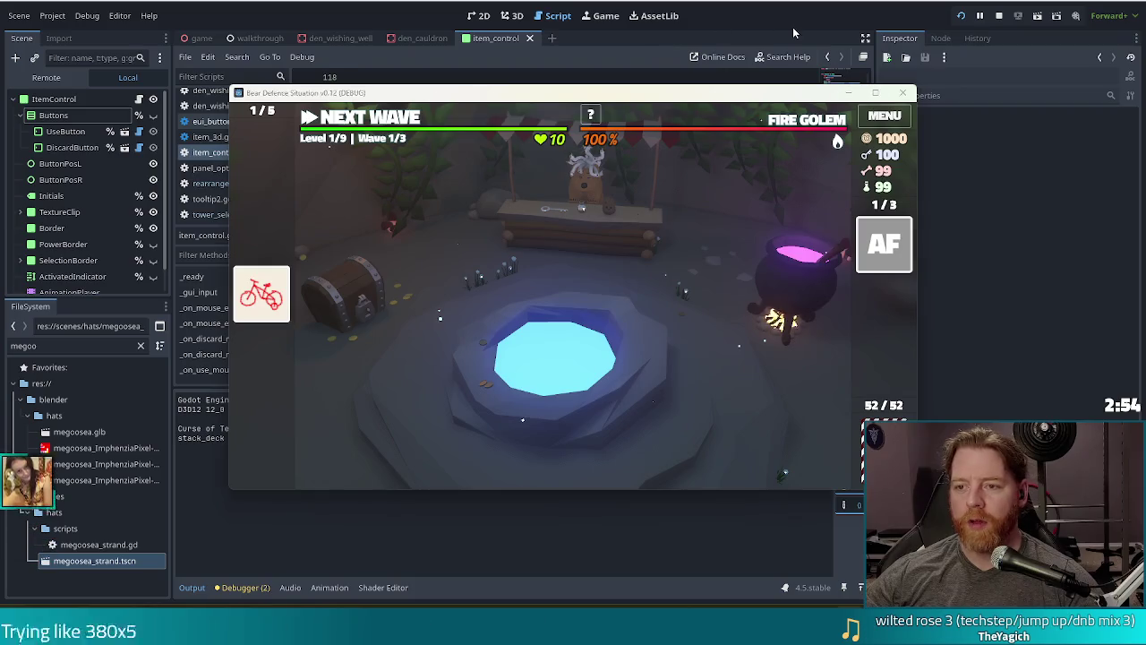
Stop the game, comment out the button scale tween on lines 96–99, and trim line 108's offset
key("F8")
scroll(452, 240, "up", 7)
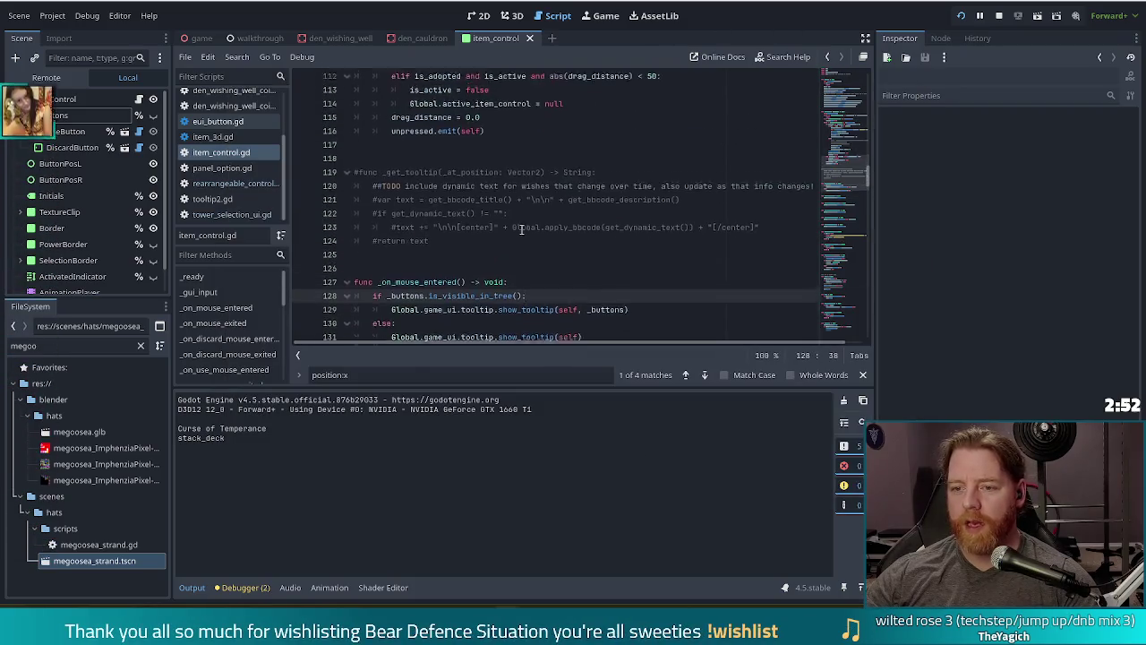
scroll(528, 233, "up", 3)
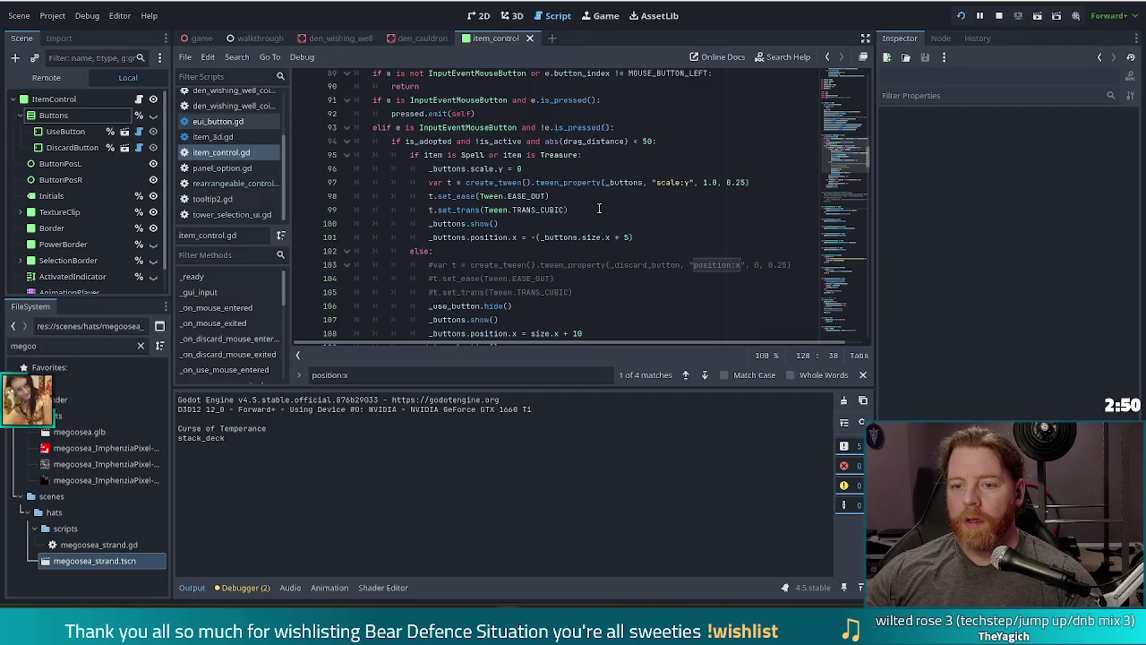
mouse_move(470, 168)
left_mouse_down()
mouse_move(488, 170)
mouse_move(481, 210)
left_mouse_up()
key("ctrl+k")
scroll(483, 253, "down", 1)
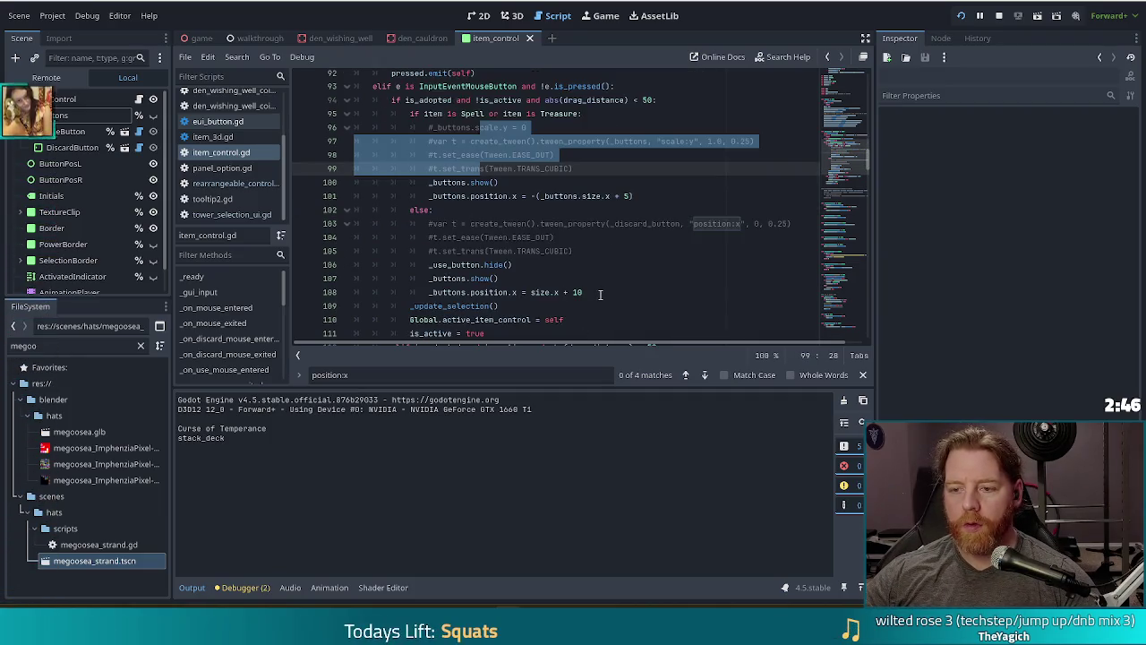
left_click(600, 293)
key("BackSpace")
Rerun the game and toggle the bicycle and AF cards to check their buttons
key("F5")
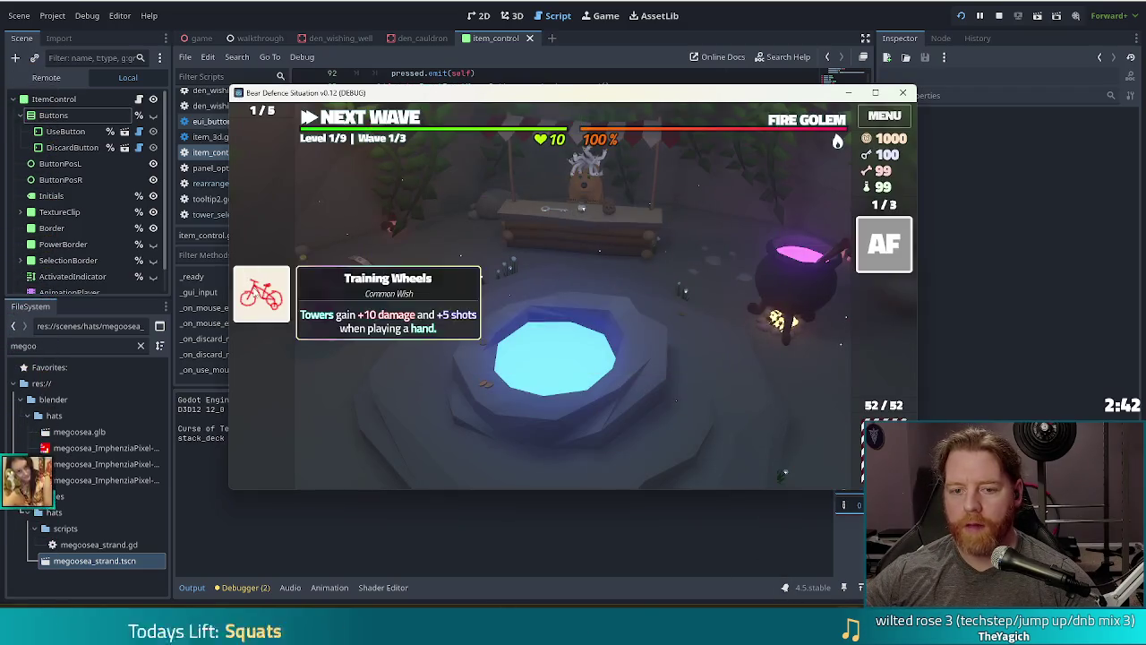
left_click(260, 300)
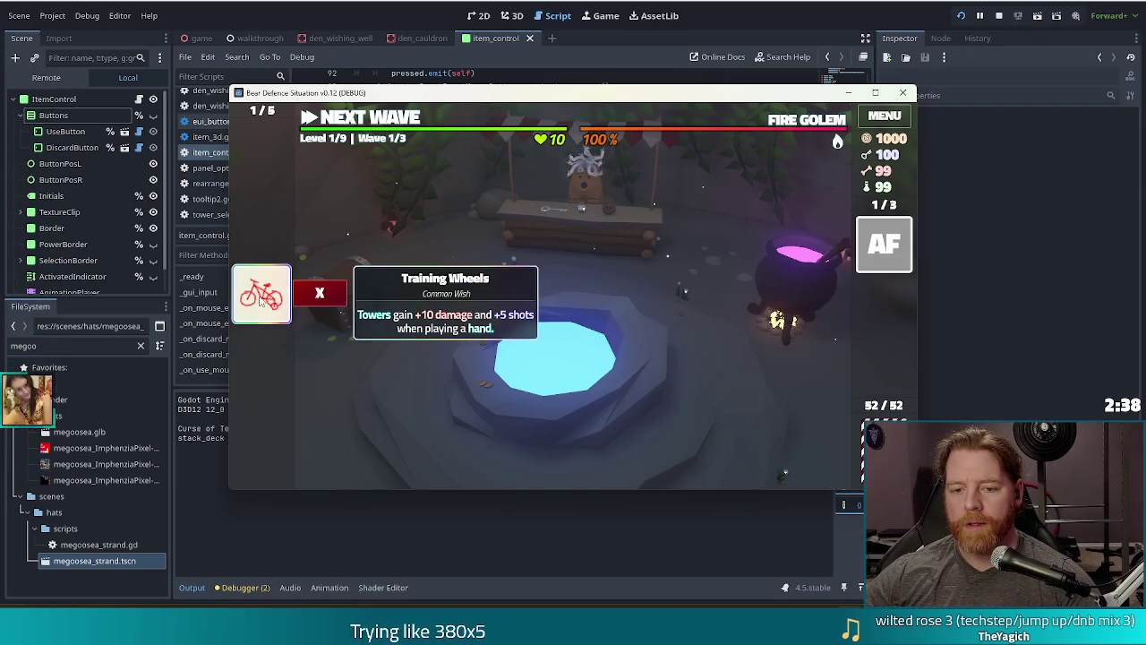
left_click(260, 301)
left_click(261, 301)
left_click(261, 301)
left_click(260, 301)
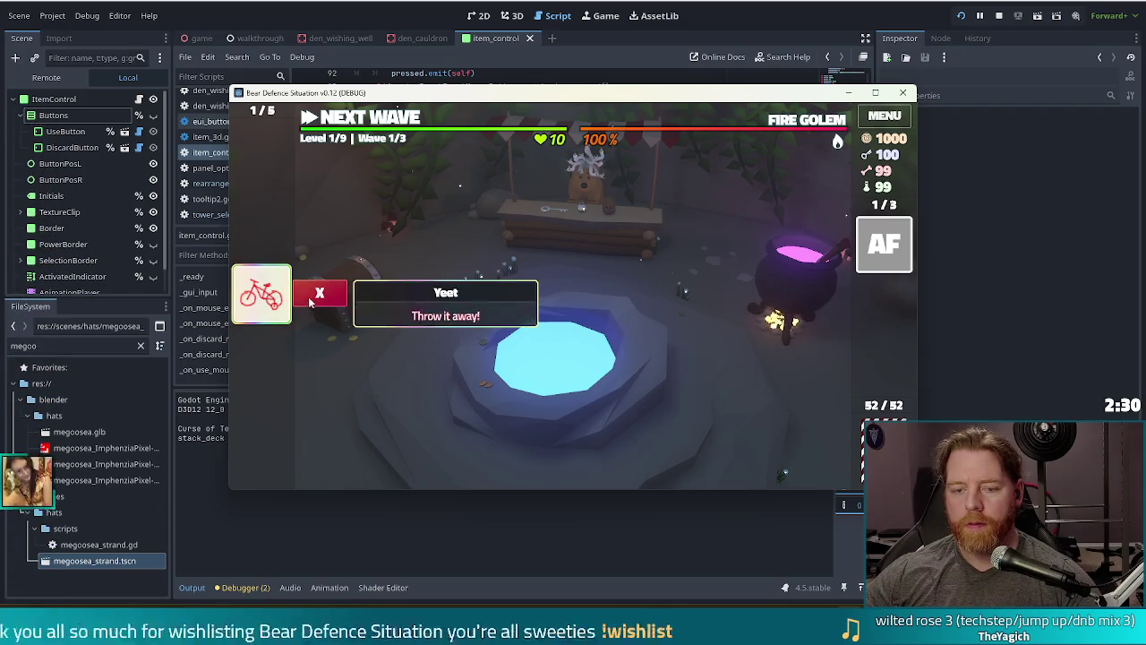
left_click(907, 253)
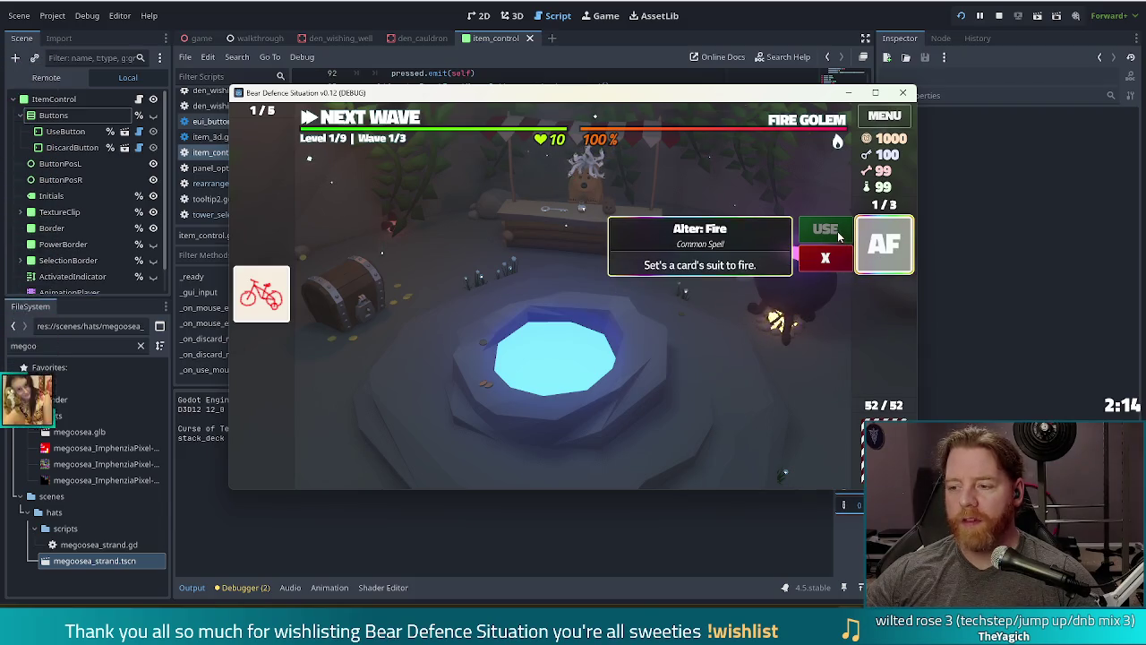
left_click(646, 36)
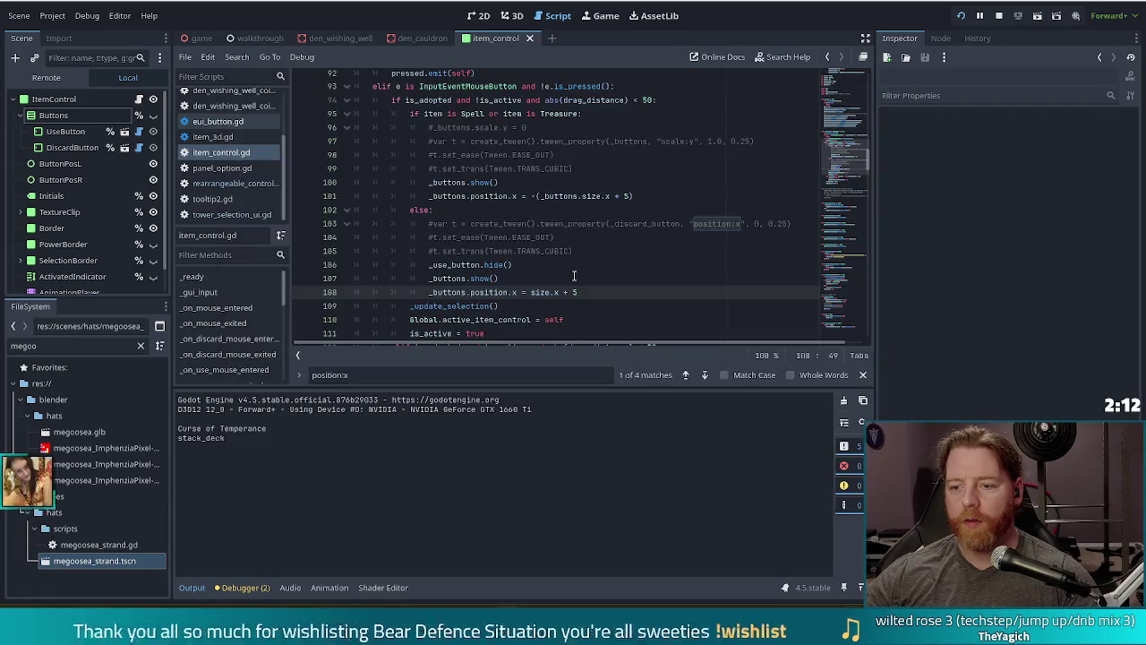
Set line 108's button offset to 10, save, and move to line 101's offset
type("0")
key("ctrl+s")
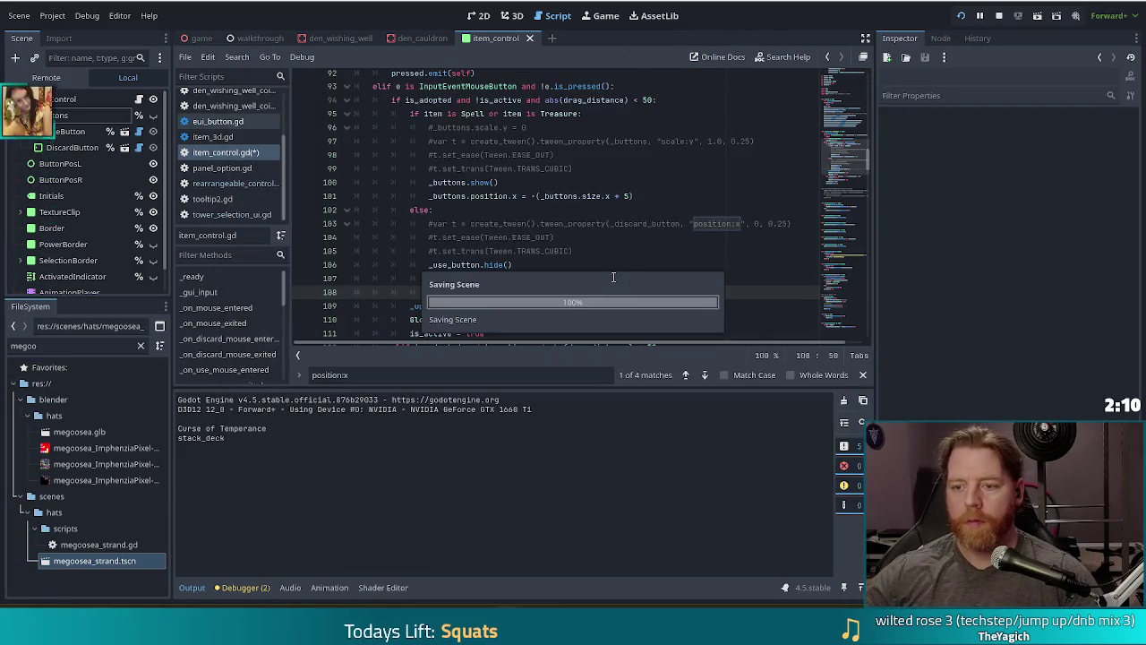
left_click(633, 195)
type("10")
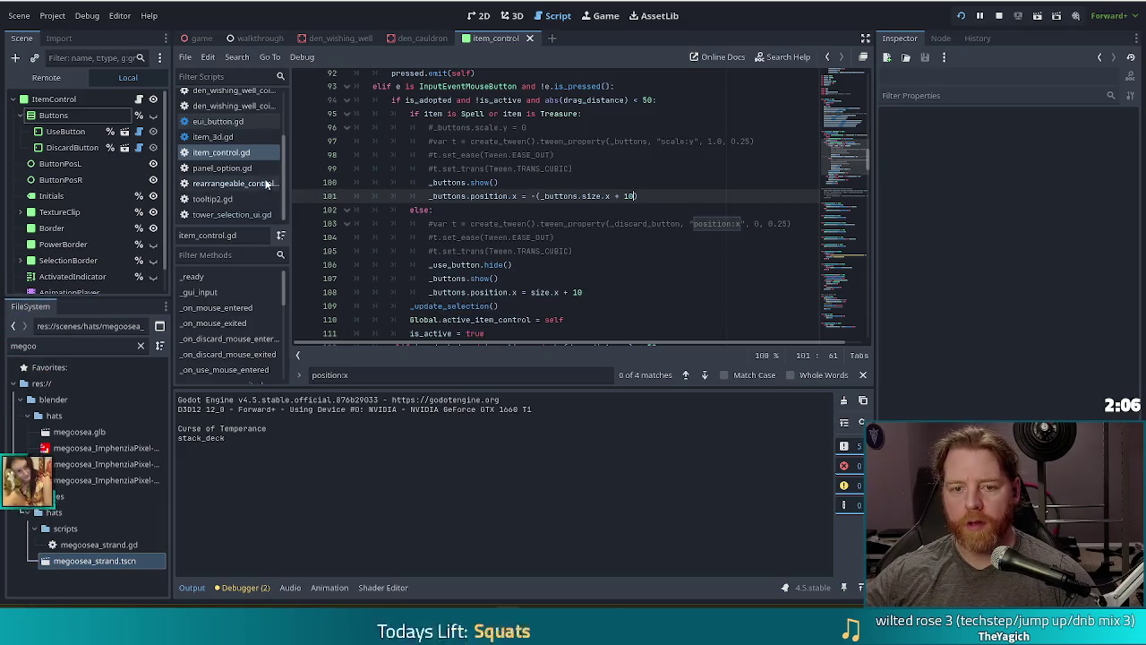
Search tooltip2.gd for 'marg' to confirm the margin export of 10 on line 7
left_click(228, 198)
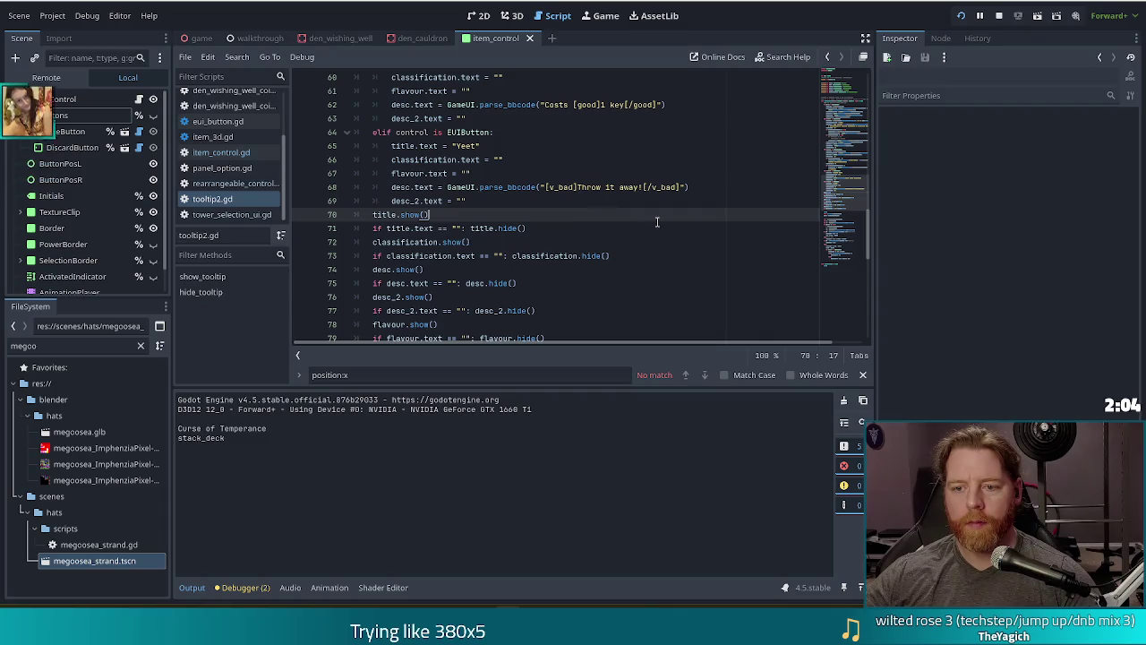
key("ctrl+f")
type("marg")
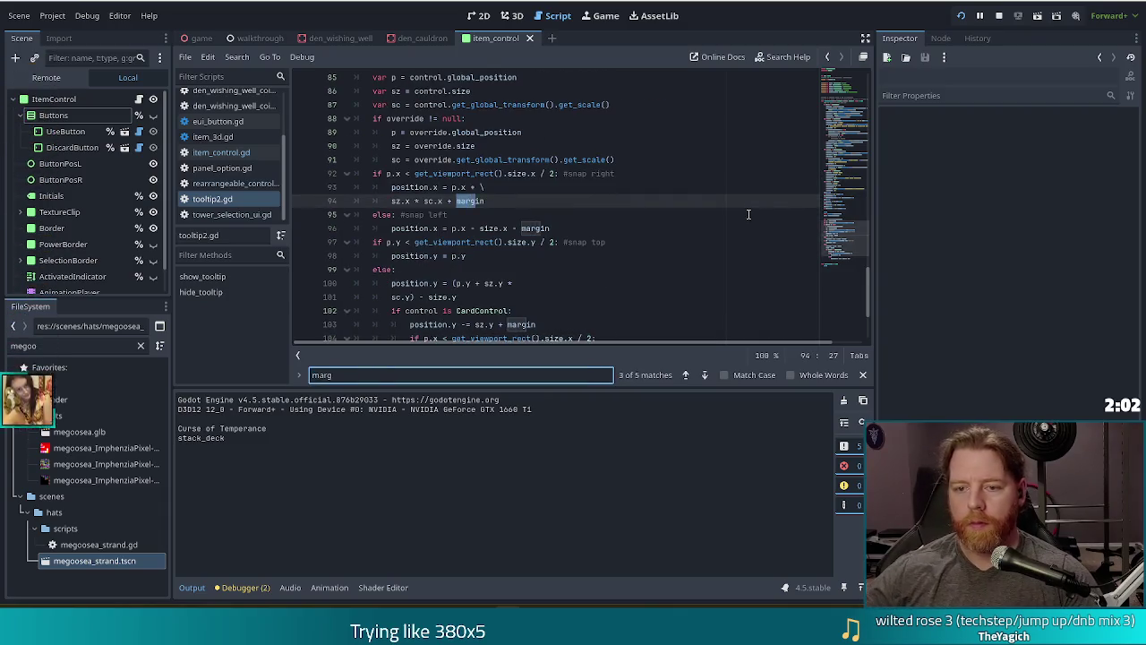
left_click(479, 203, "ctrl")
left_click(474, 159)
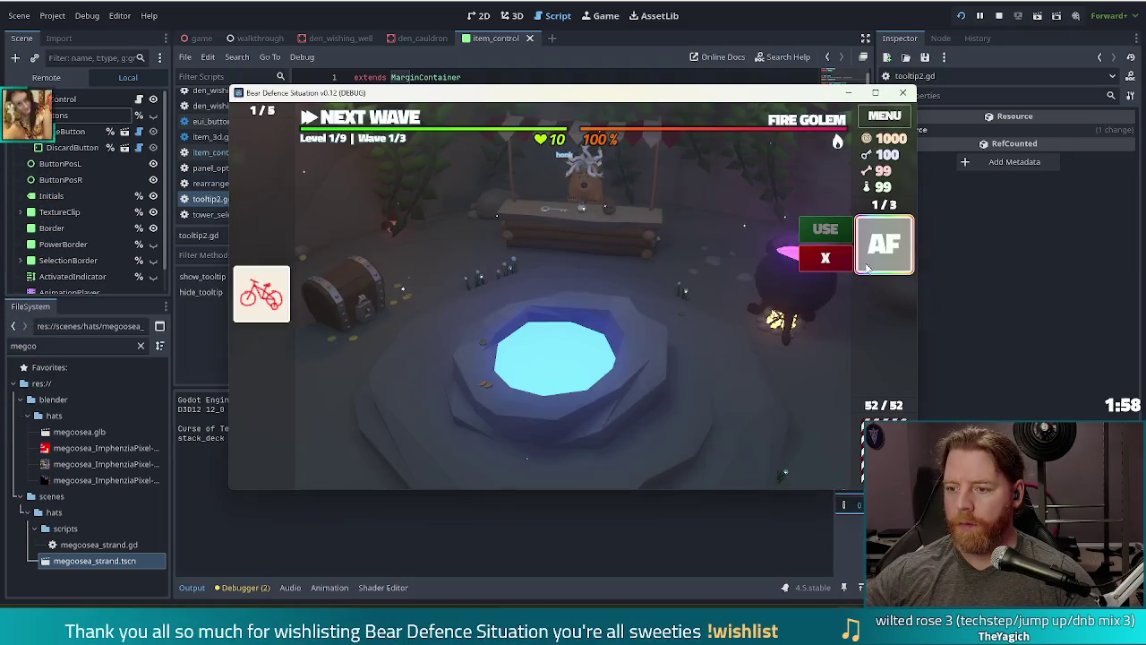
mouse_move(885, 253)
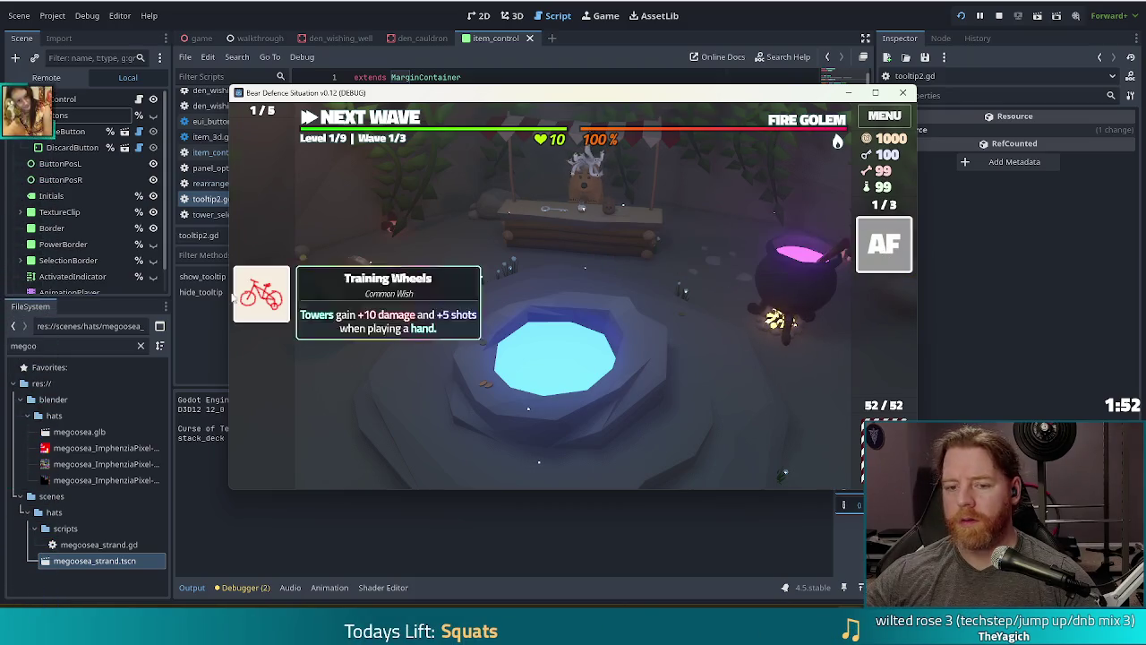
Back in item_control.gd, change line 108's offset to size.x + 13
left_click(261, 302)
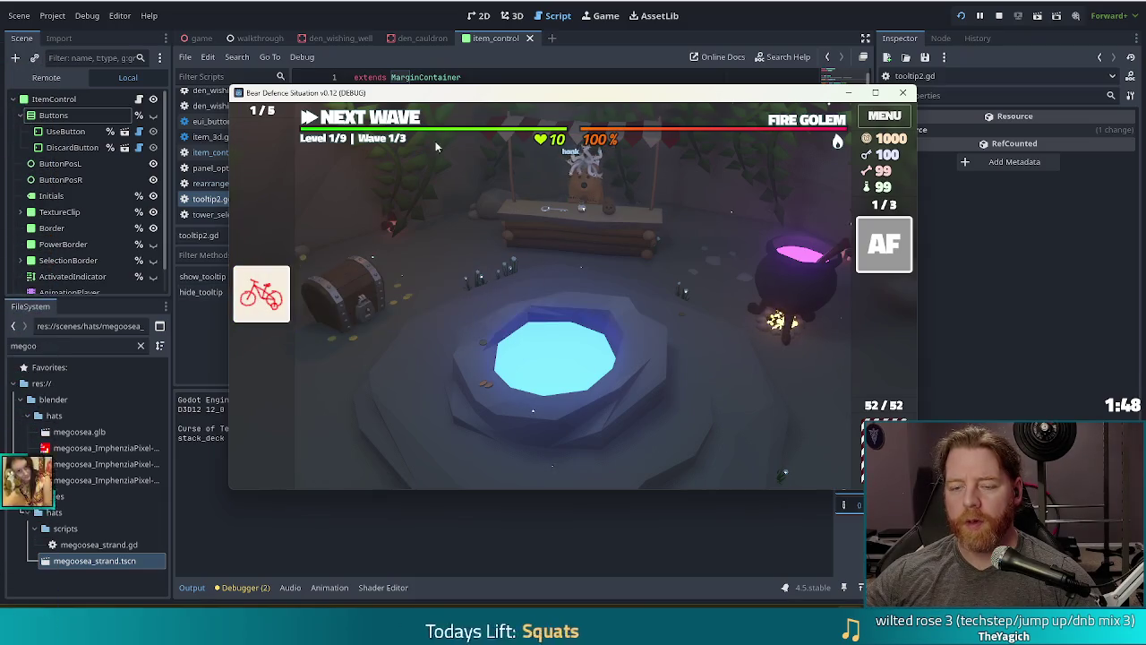
key("alt+Tab")
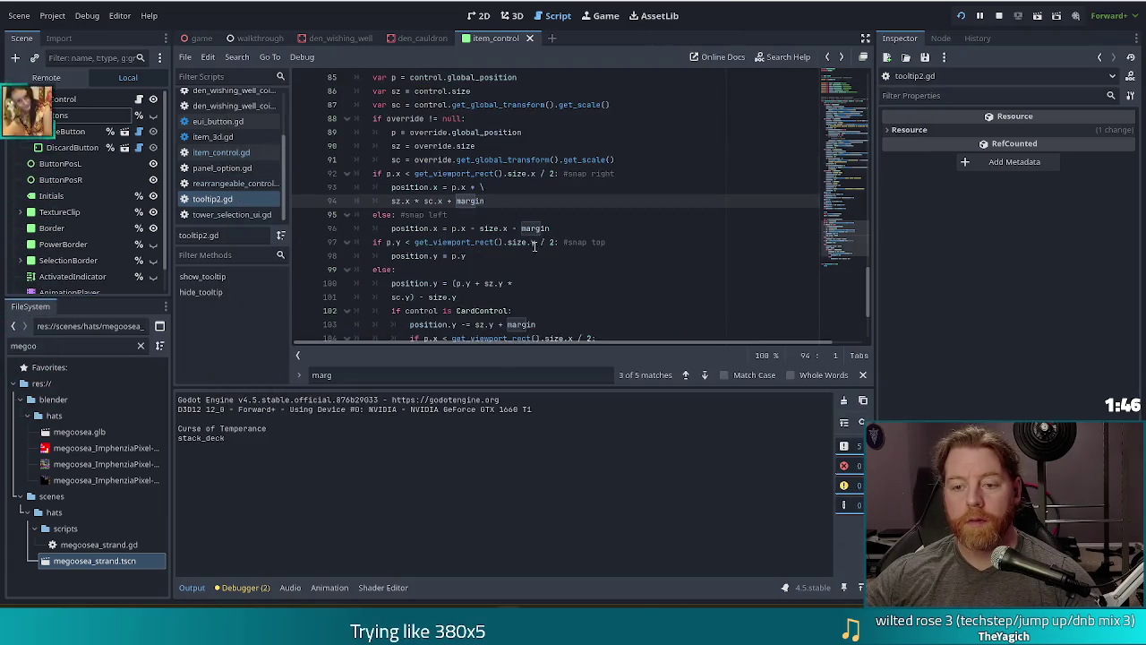
scroll(537, 228, "up", 8)
key("alt+Left")
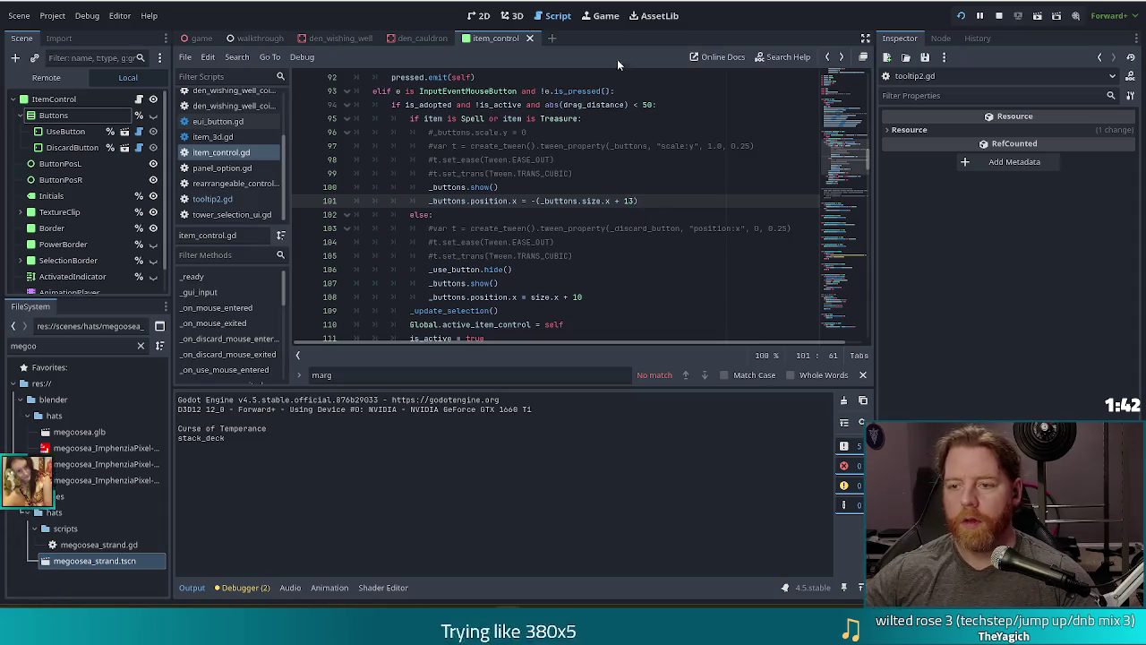
left_click(590, 296)
key("BackSpace")
type("3")
Rerun the game and test the AF and bicycle cards, checking the discard tooltip
key("F5")
left_click(898, 253)
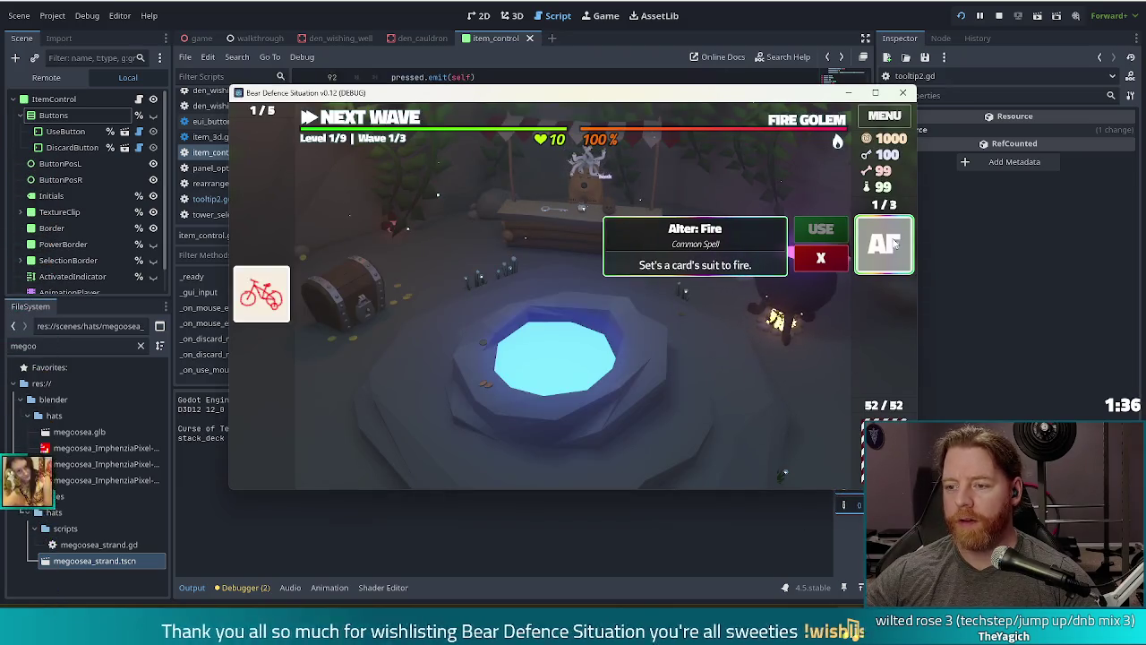
left_click(273, 311)
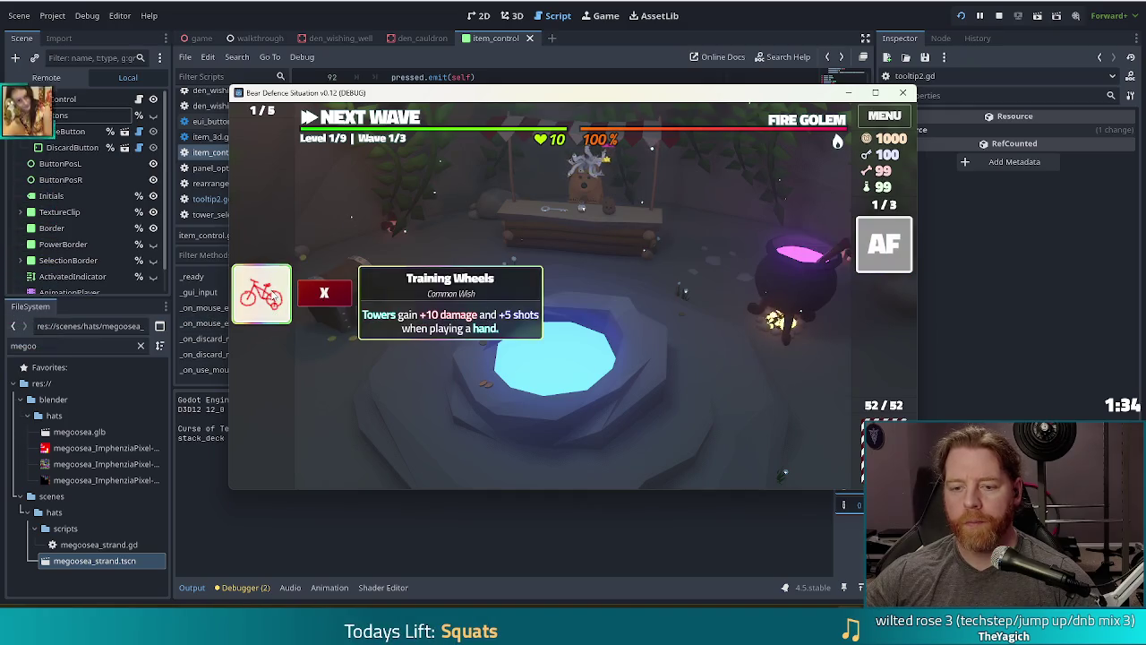
left_click(267, 302)
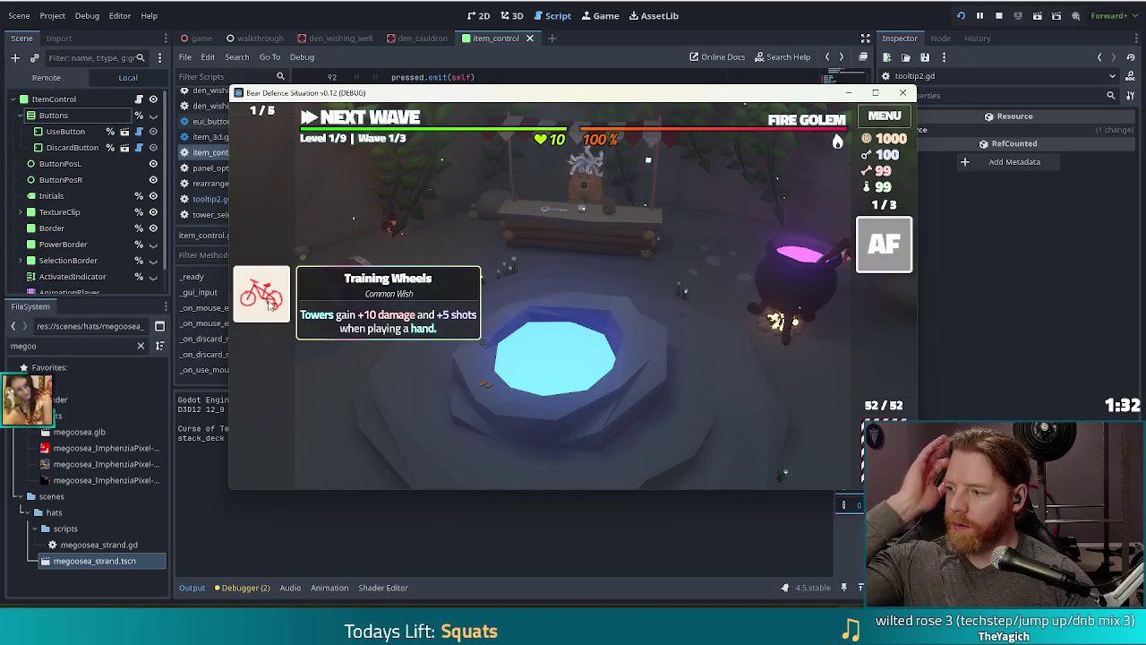
left_click(873, 256)
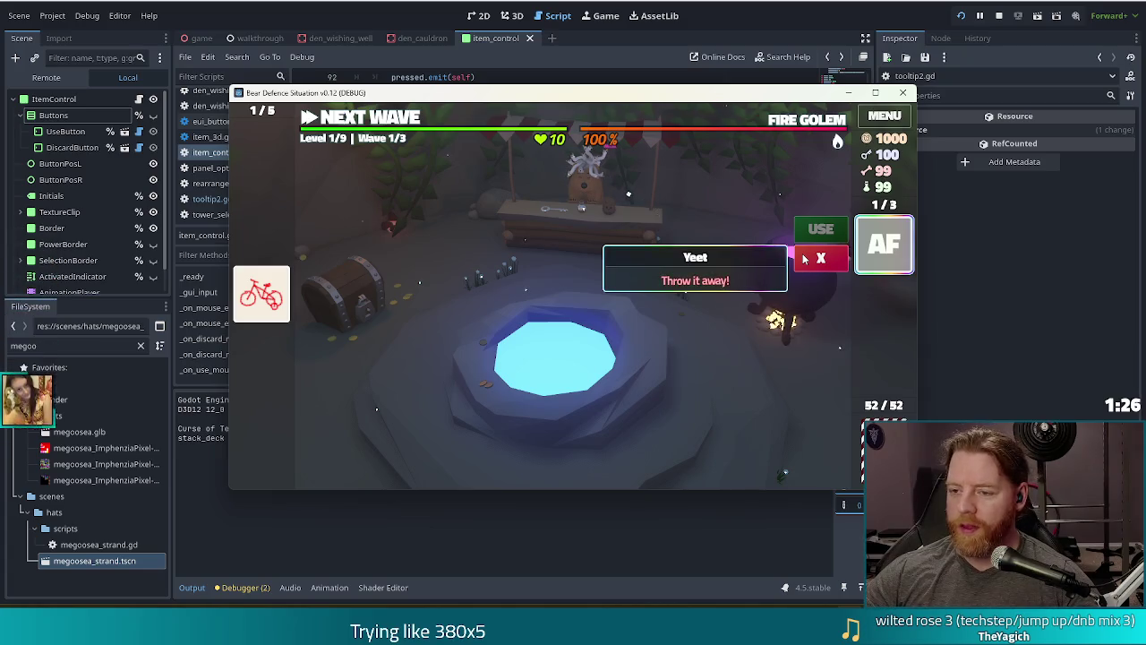
Return to item_control.gd and place the caret before _use_button on line 106
key("alt+Tab")
left_click_drag(480, 255, 480, 269)
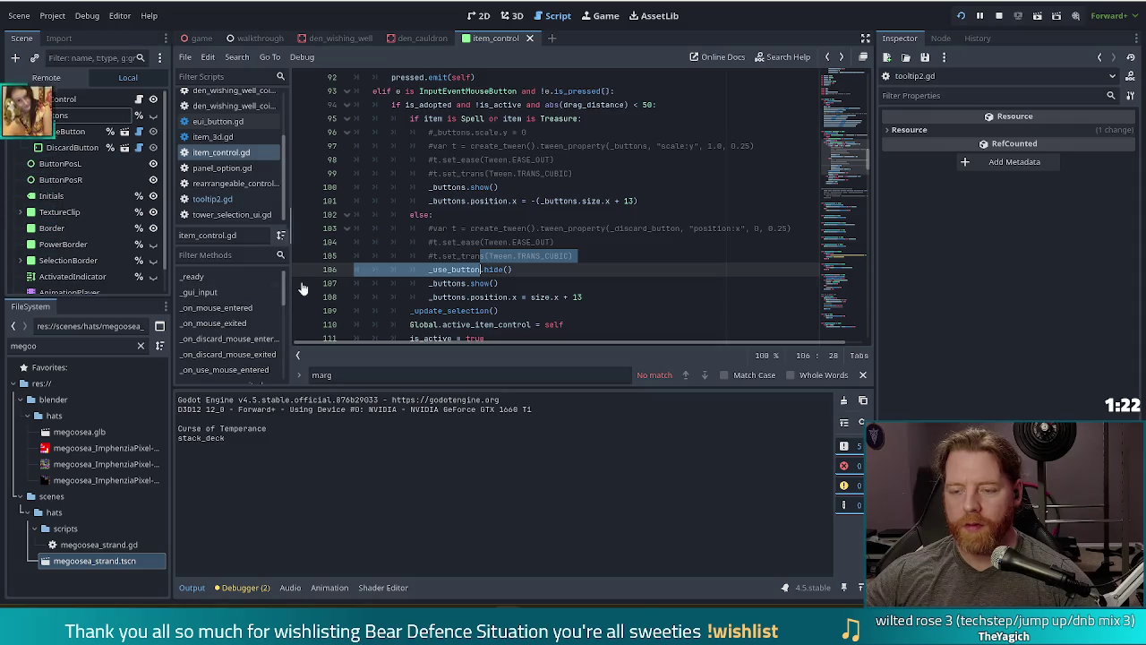
left_click(427, 270)
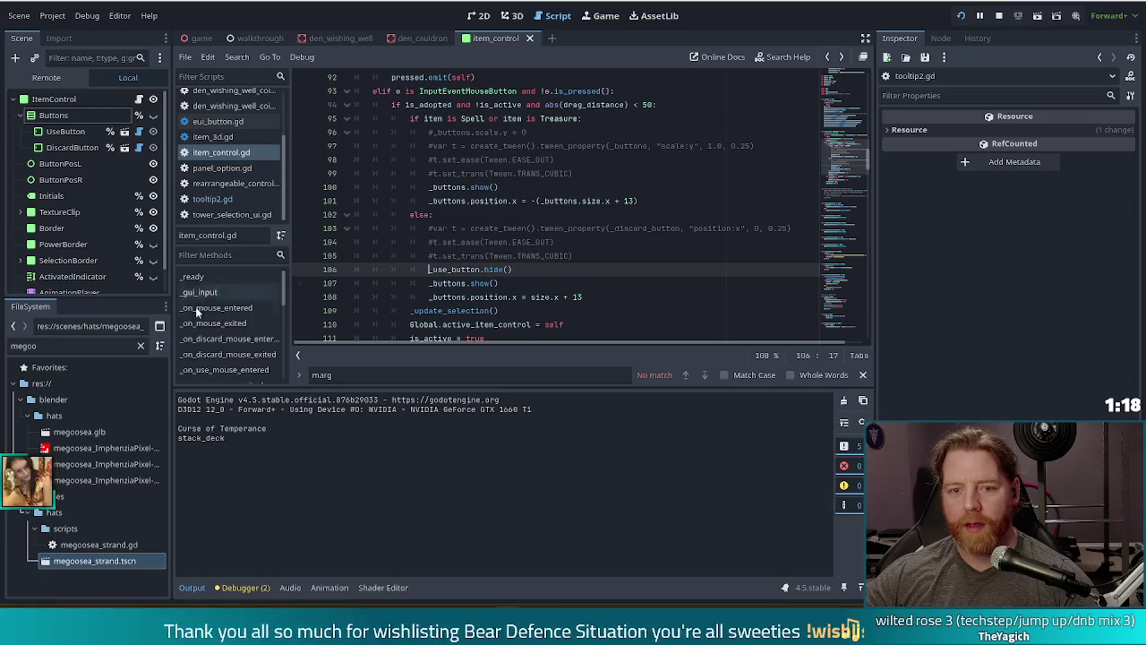
scroll(256, 333, "down", 1)
Follow the item card's sell() call into game.gd's sell definition
scroll(243, 315, "down", 3)
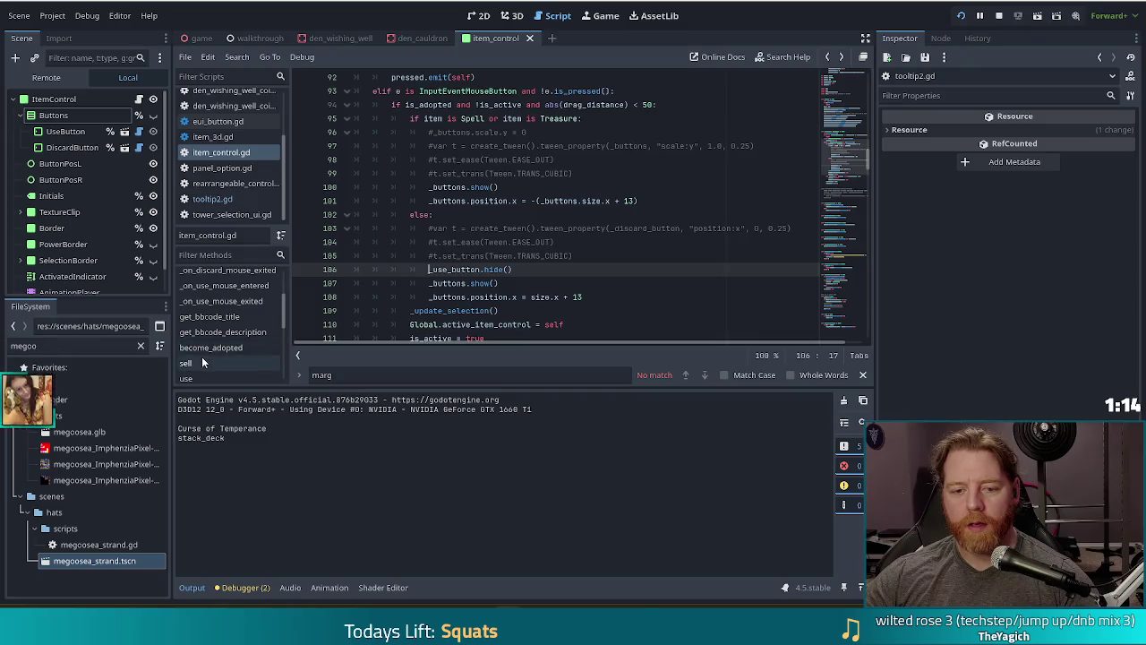
left_click(201, 360)
left_click(441, 215)
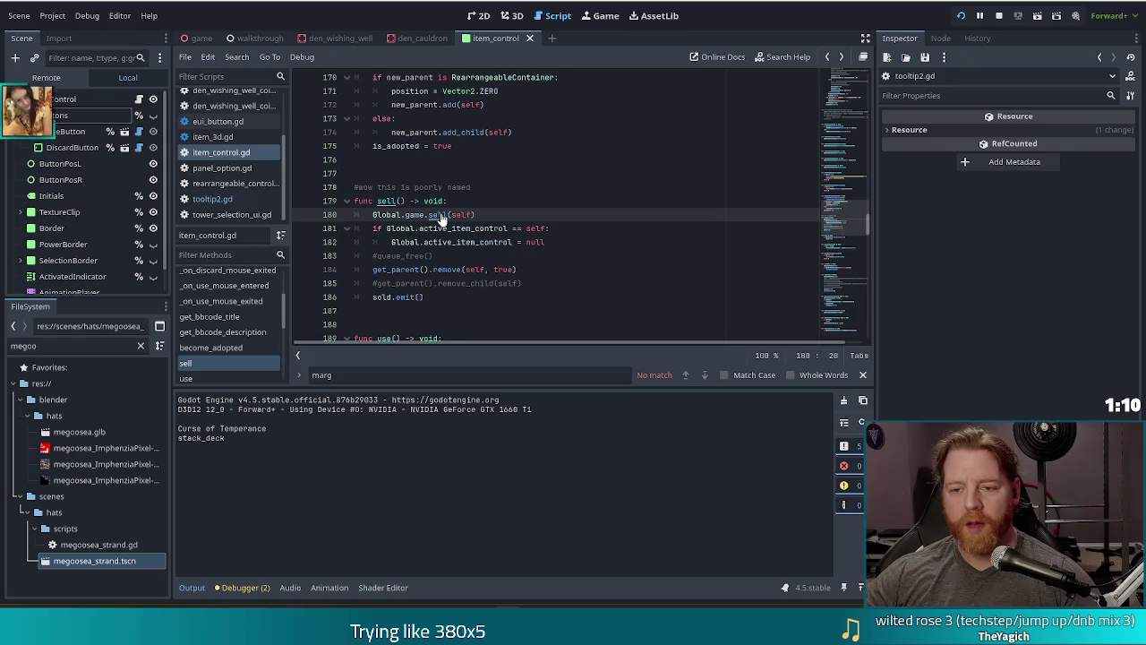
left_click(441, 215, "ctrl")
Indent wishes_changed.emit() under the Wish check on line 417 and save
left_click(466, 118)
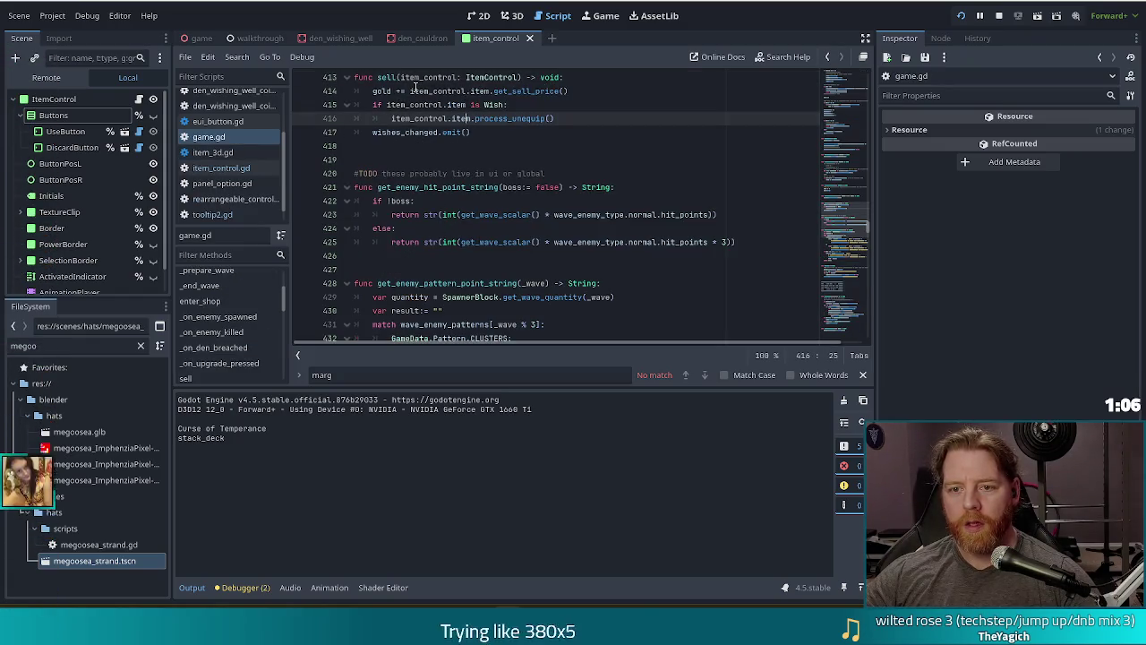
left_click(411, 91)
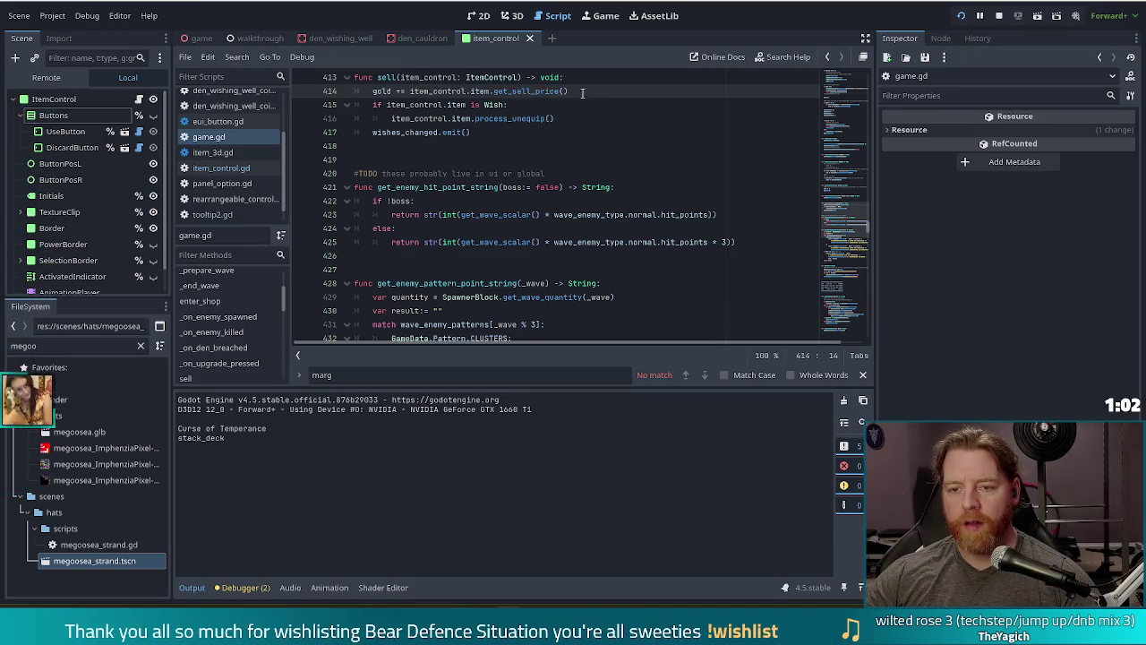
left_click(512, 105)
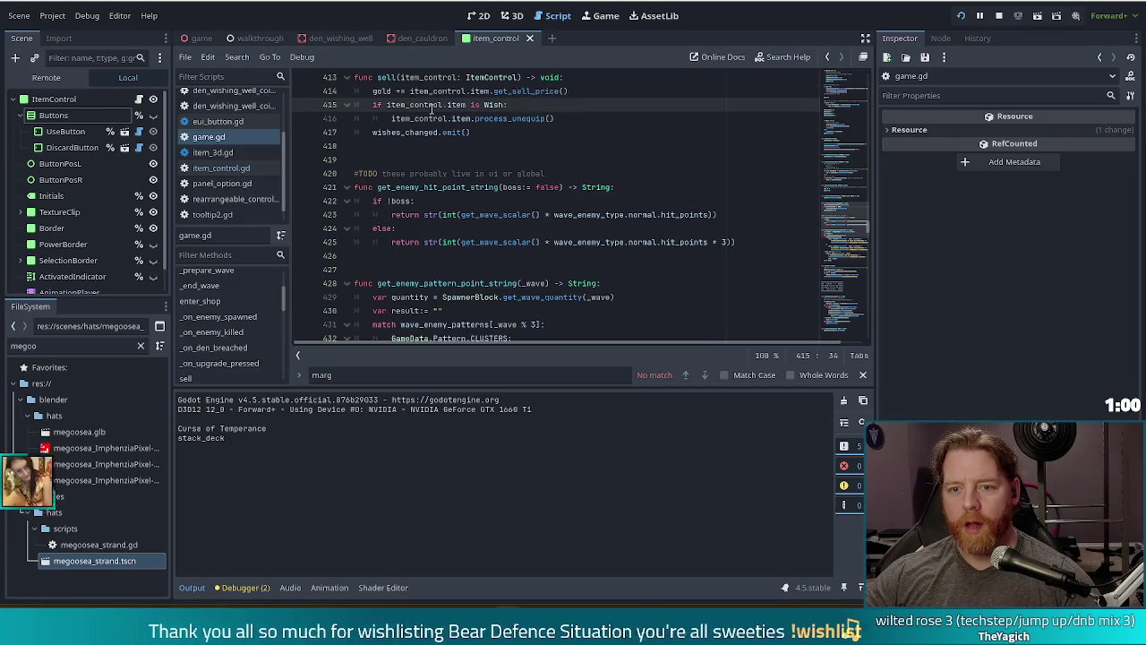
left_click(573, 121)
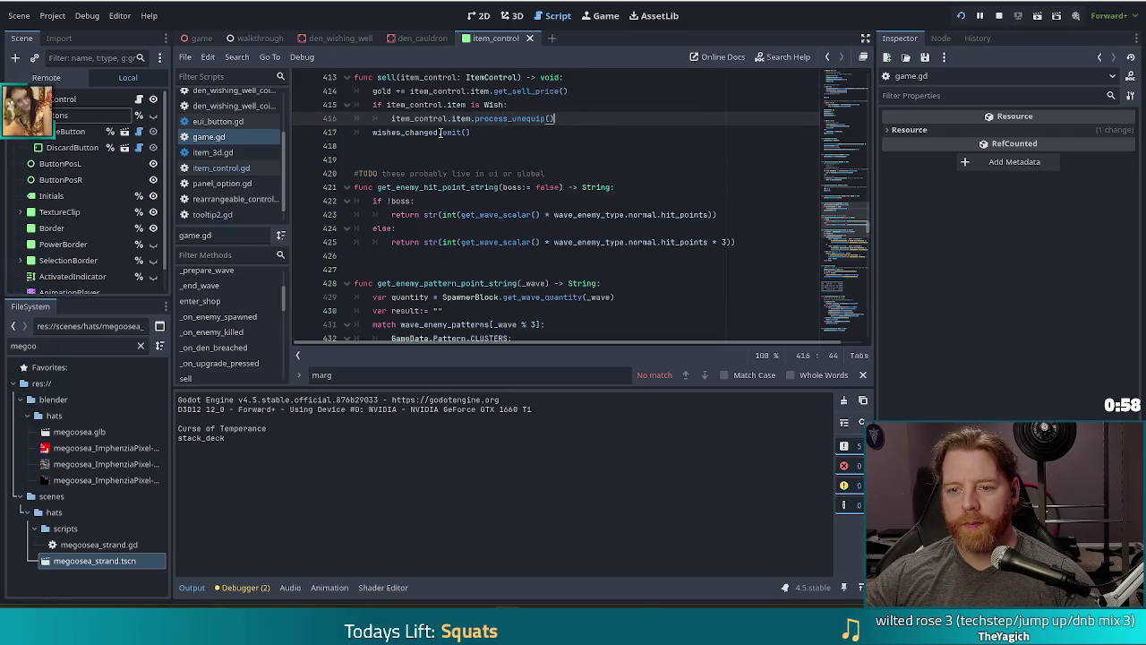
left_click(486, 129)
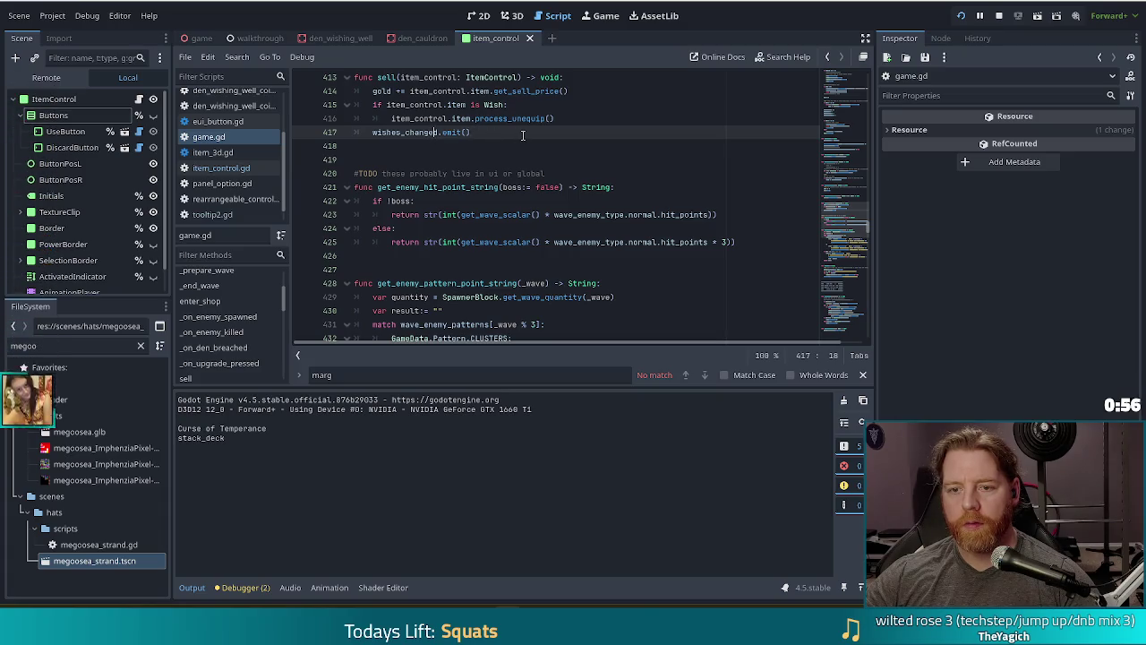
scroll(523, 135, "up", 1)
key("Tab")
left_click(439, 131)
left_click(524, 177)
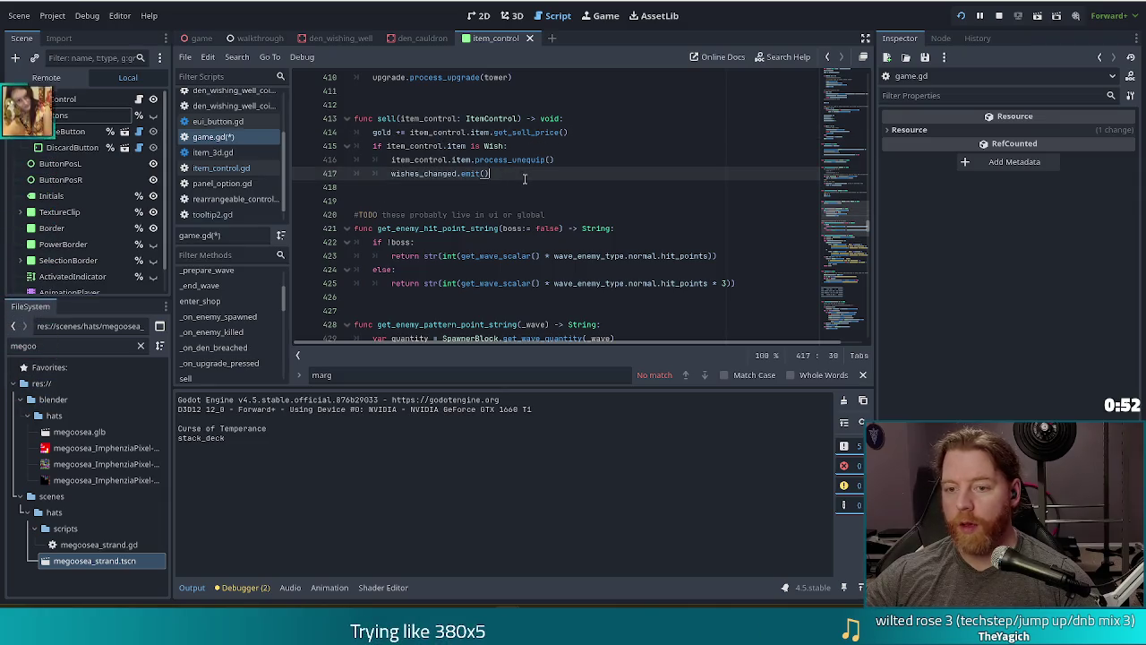
key("ctrl+s")
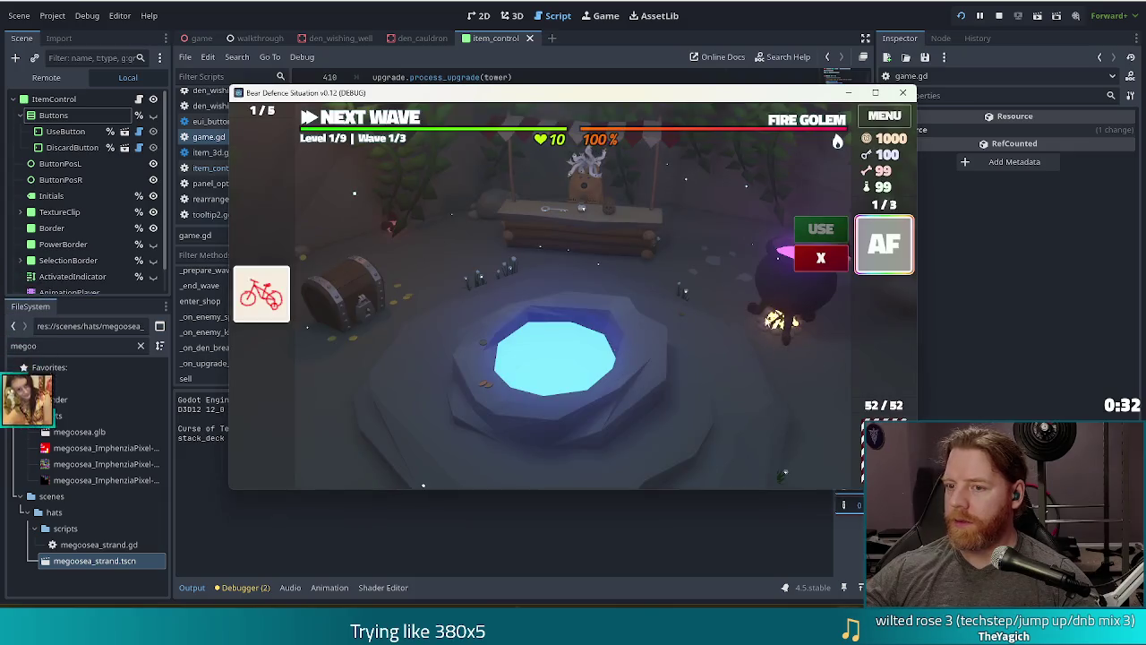
mouse_move(669, 45)
left_mouse_down()
mouse_move(571, 99)
mouse_move(533, 96)
left_mouse_up()
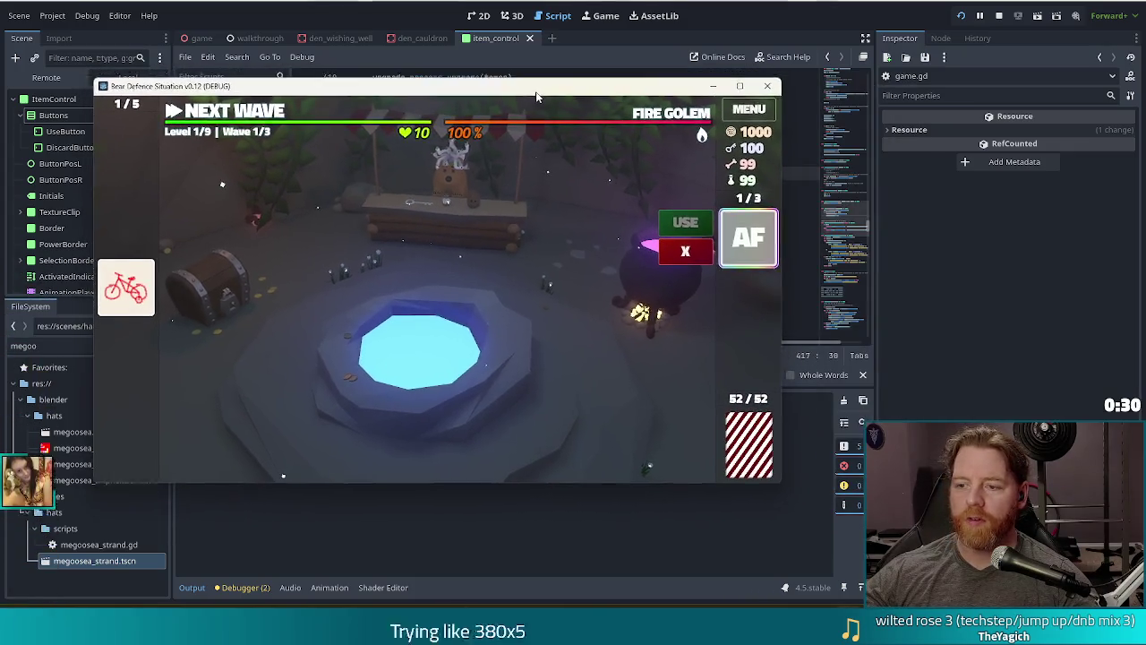
left_click(682, 254)
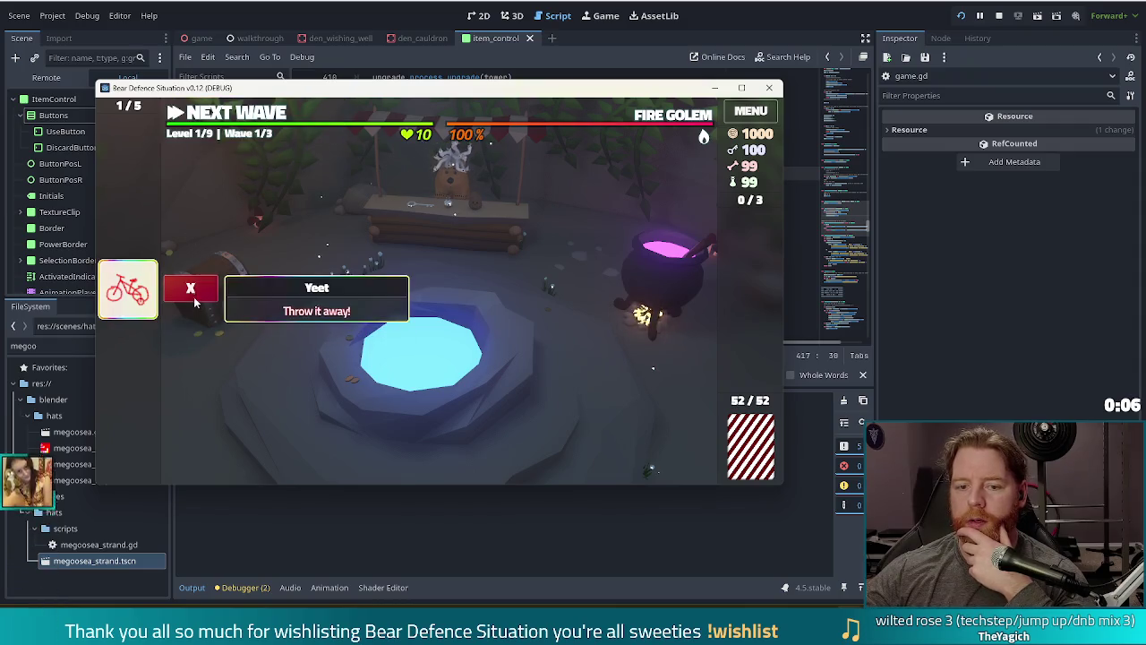
left_click(193, 296)
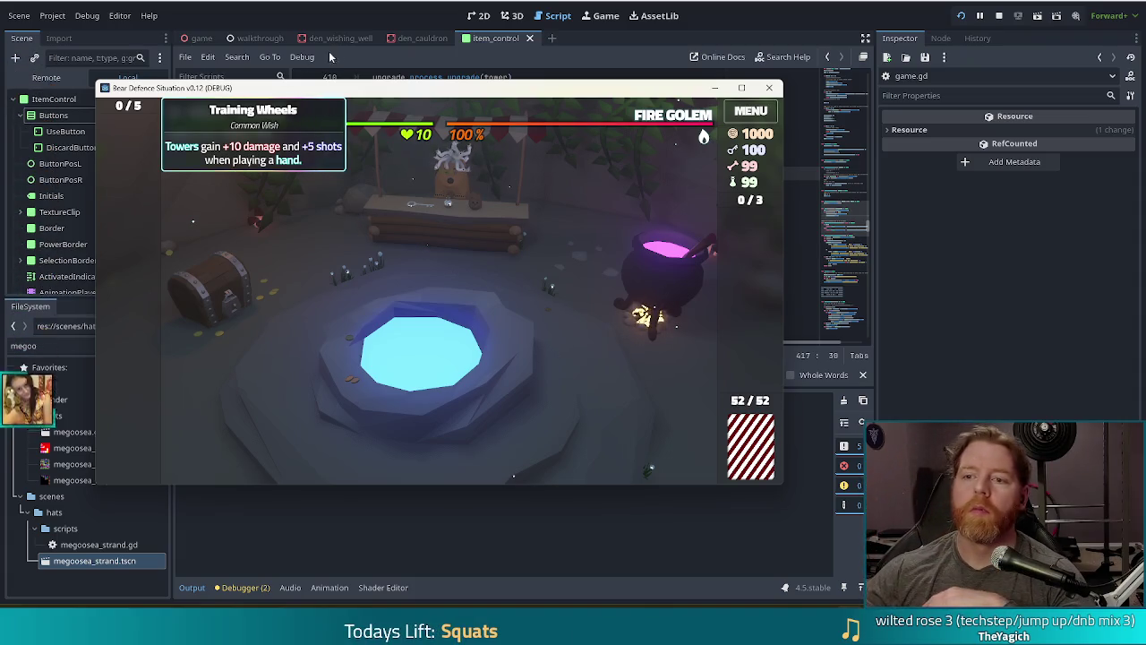
left_click(996, 17)
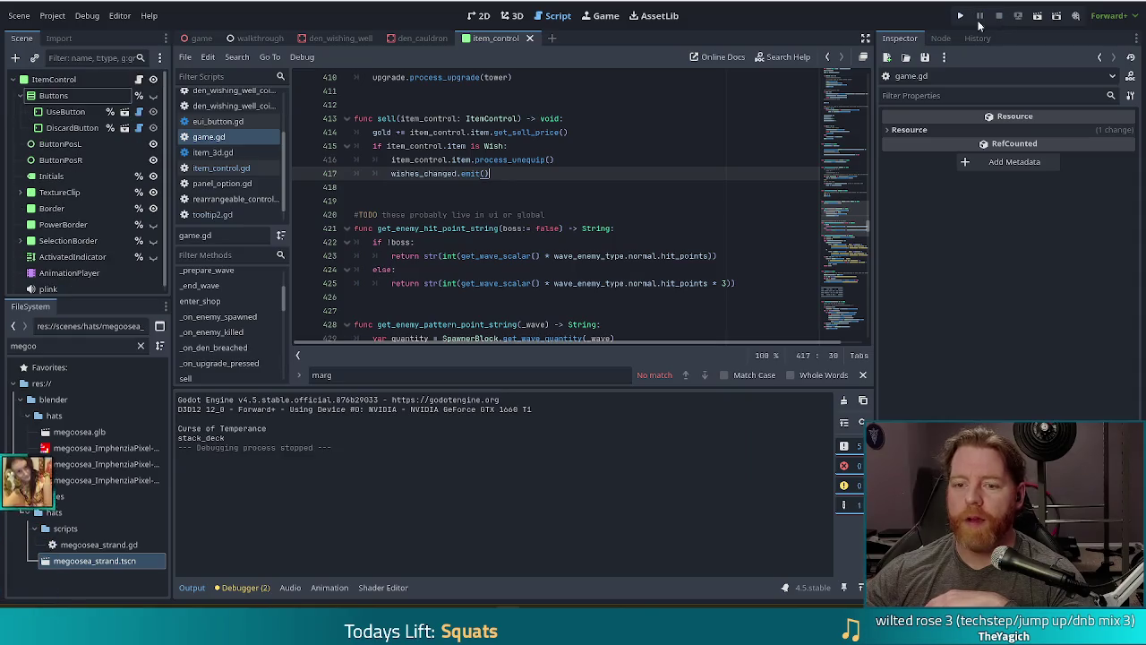
Look over game.gd's sell code, then open item_control.gd at its sell() function
scroll(225, 345, "up", 2)
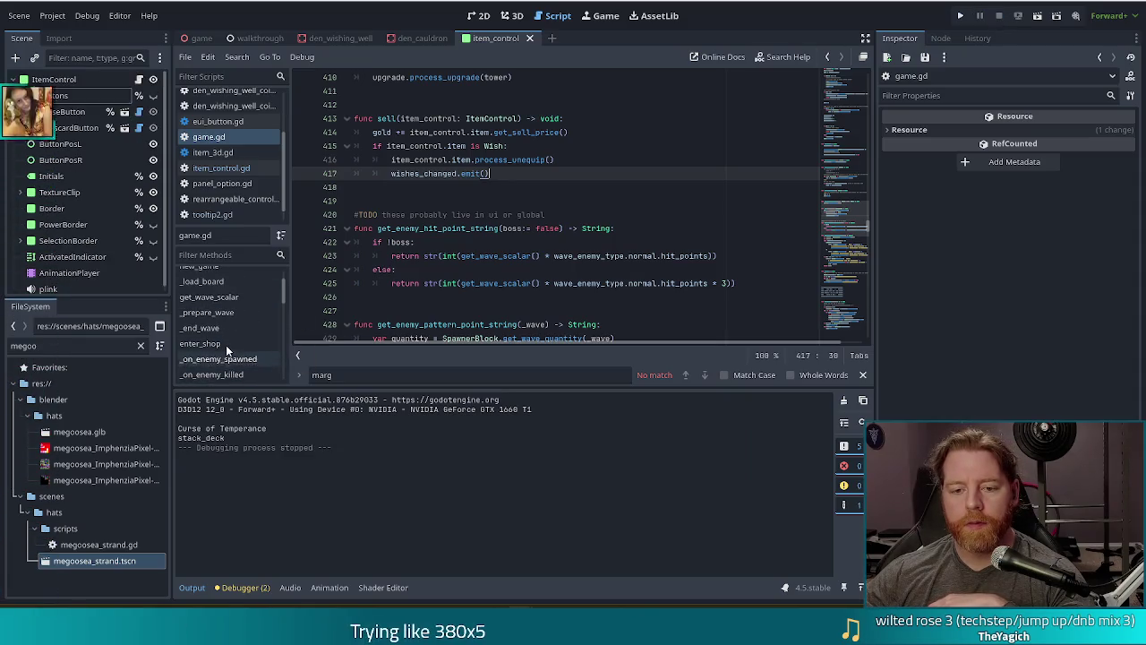
scroll(227, 346, "up", 2)
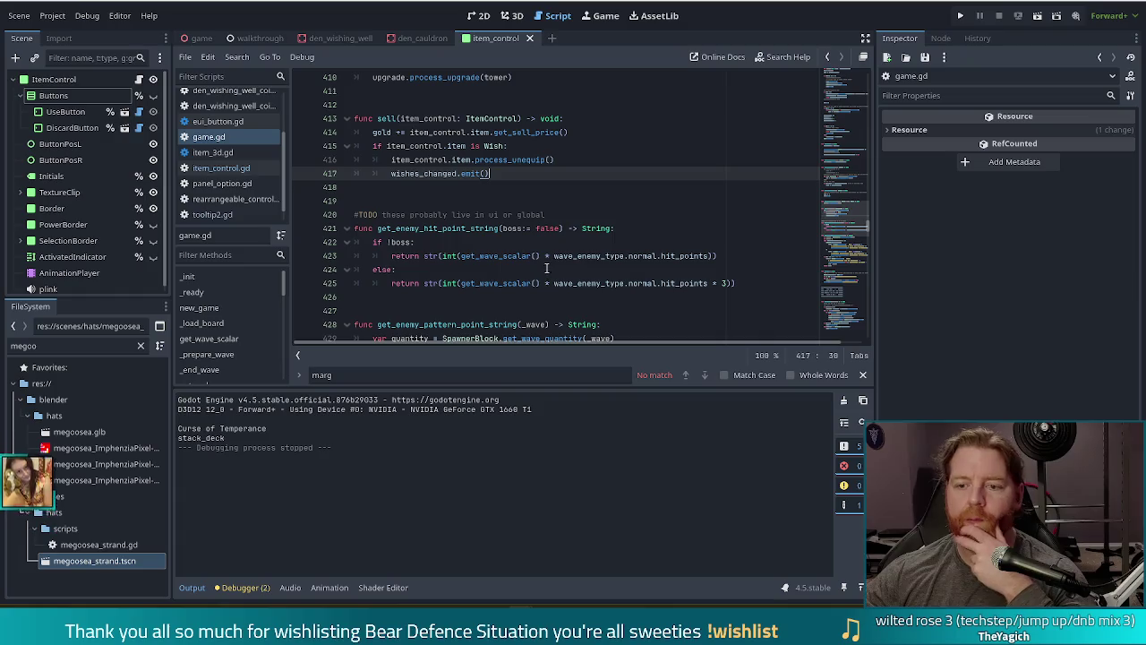
scroll(546, 268, "down", 4)
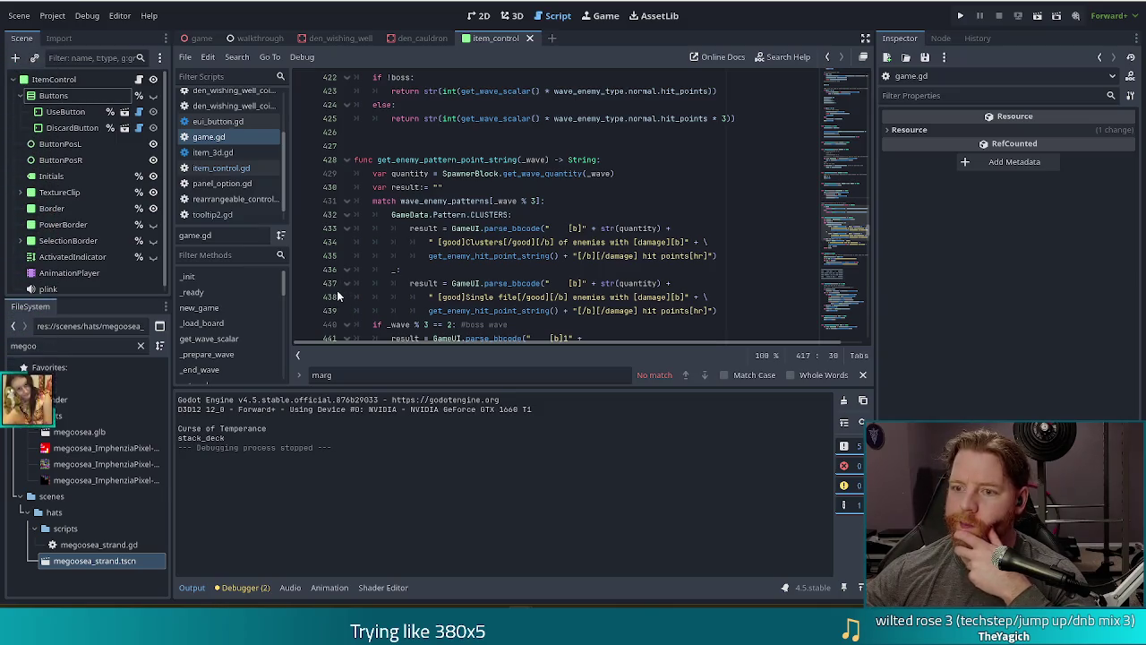
left_click(408, 269)
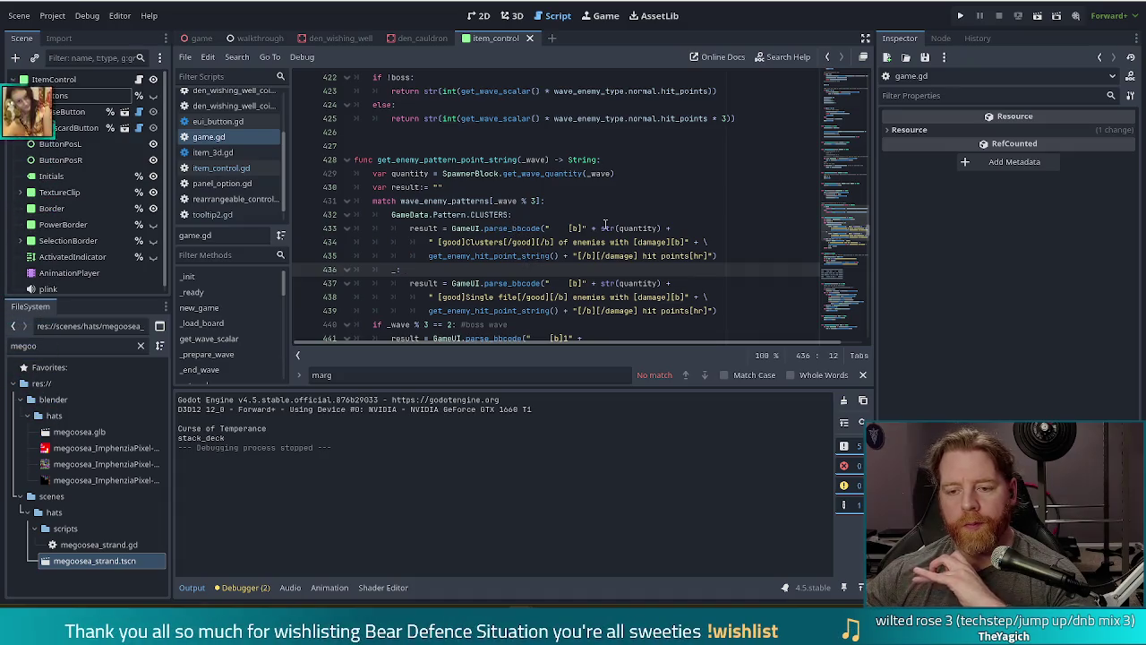
scroll(285, 282, "down", 1)
scroll(285, 282, "down", 5)
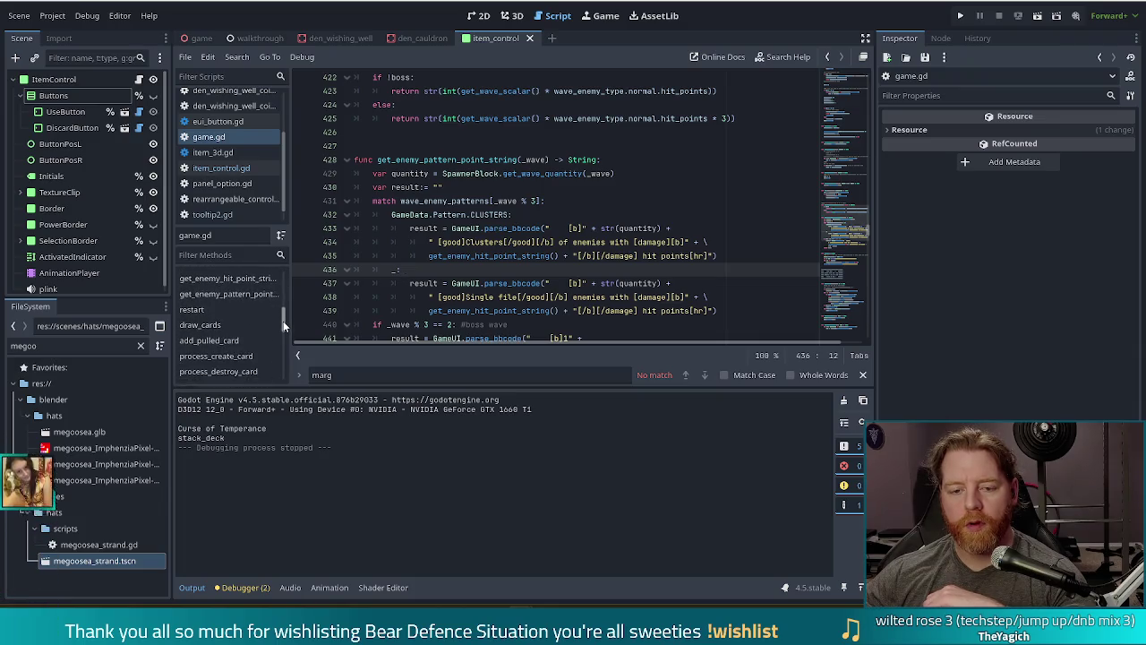
scroll(283, 336, "down", 5)
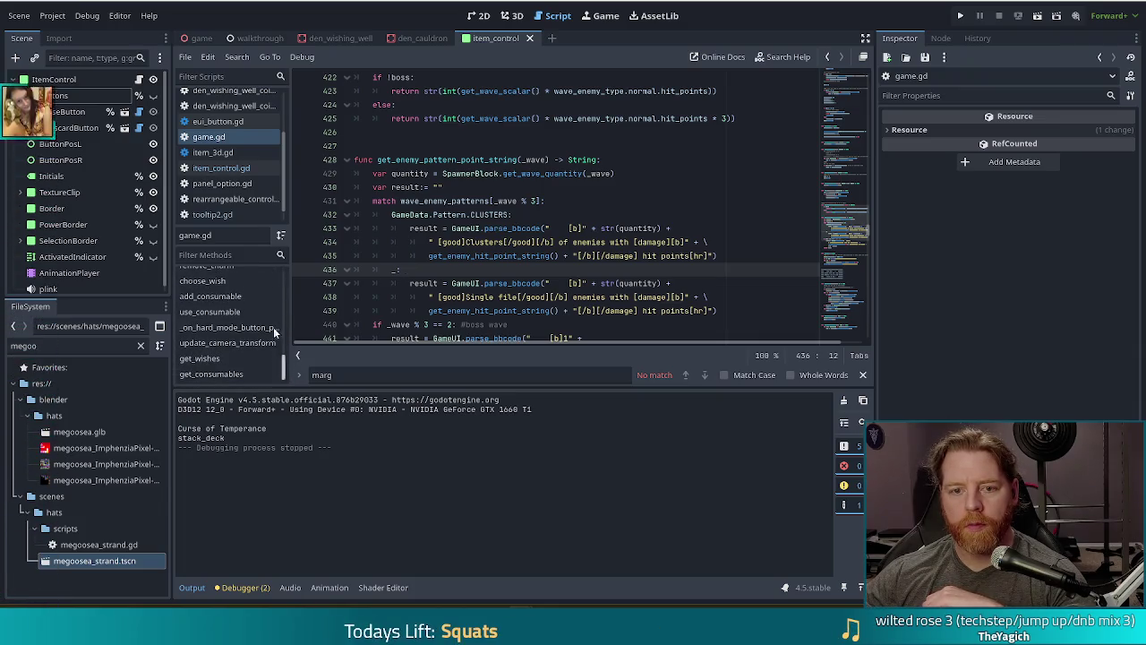
left_click(221, 167)
scroll(251, 349, "up", 2)
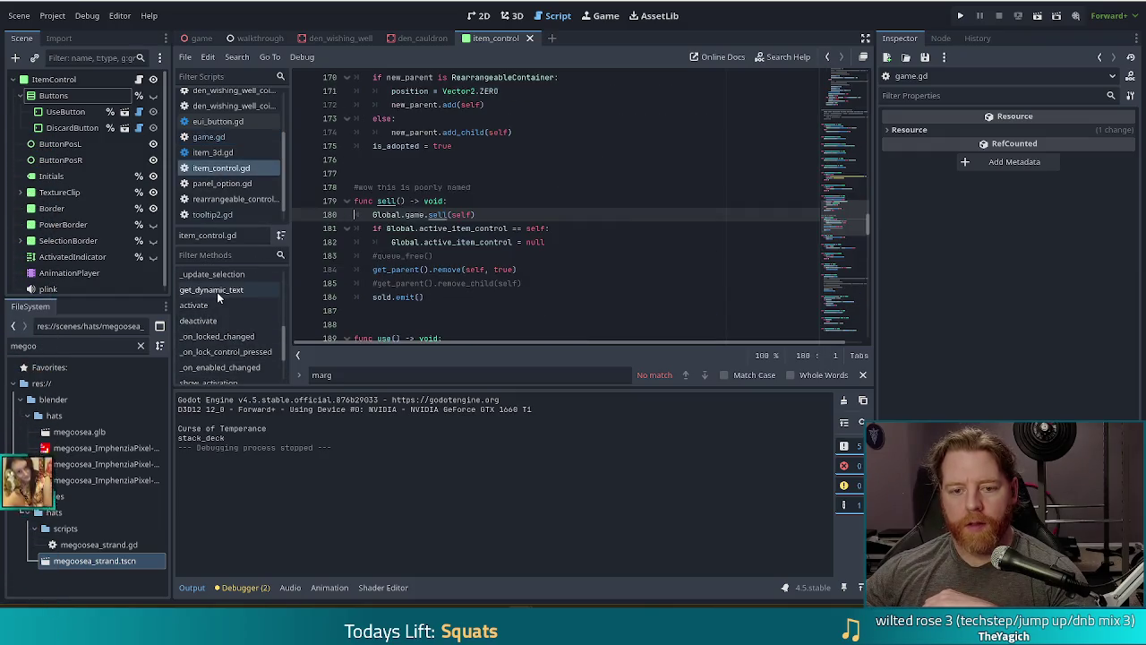
Add an _on_mouse_exited() call after sold.emit() in sell()
scroll(217, 292, "up", 1)
left_click(198, 276)
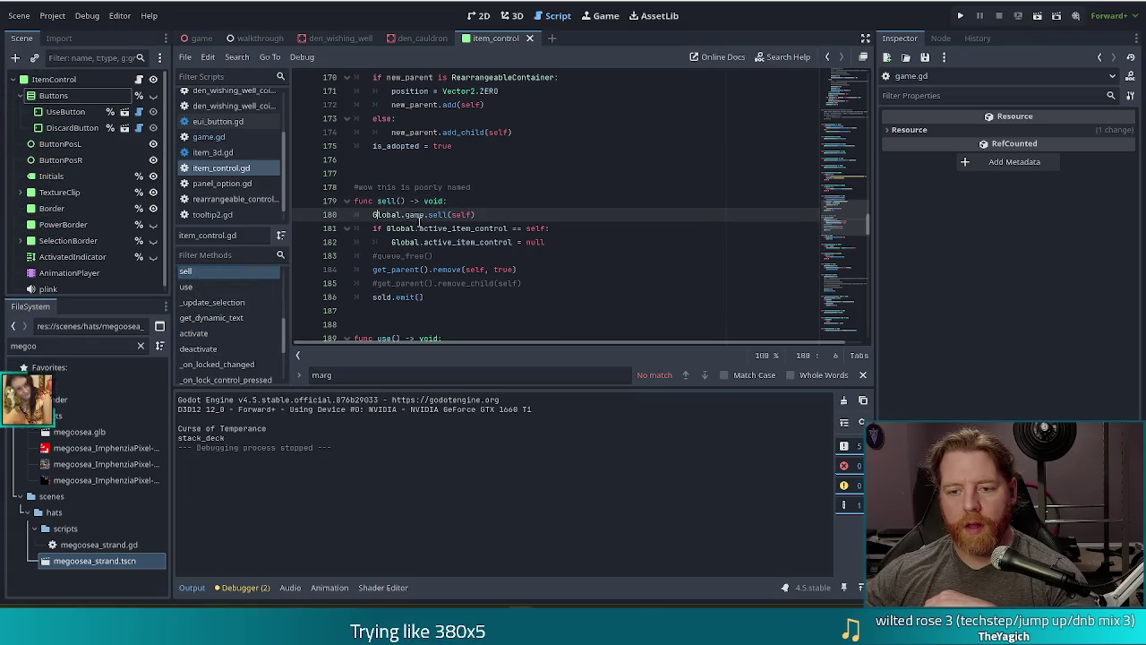
left_click(450, 228)
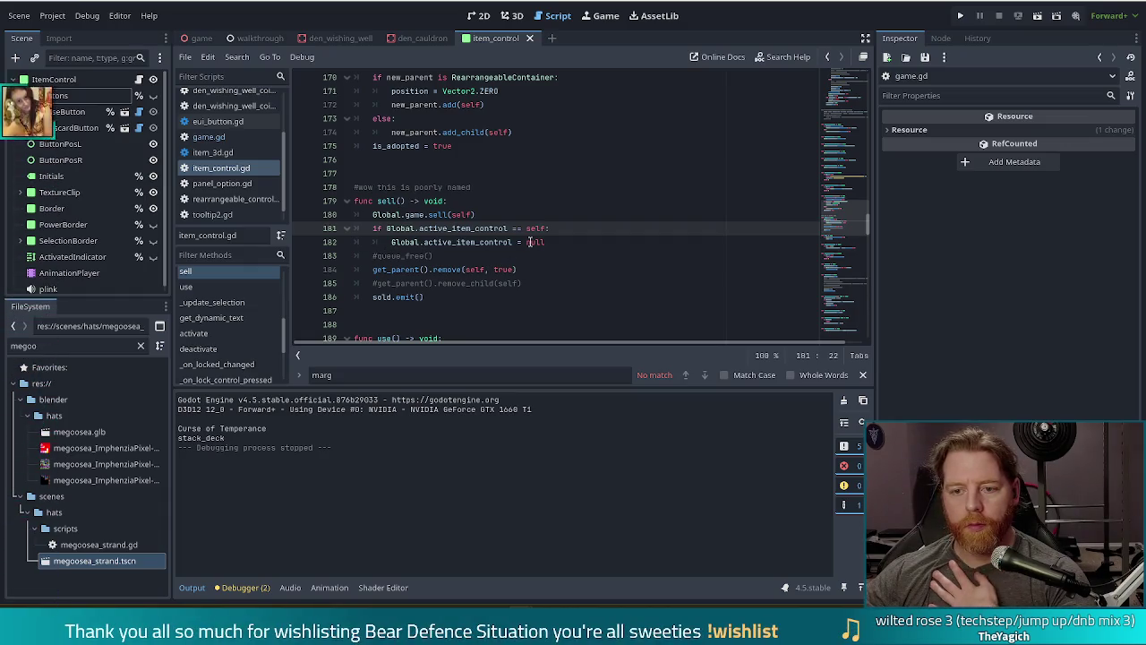
mouse_move(494, 229)
left_mouse_down()
mouse_move(483, 255)
mouse_move(518, 254)
left_mouse_up()
left_click(540, 274)
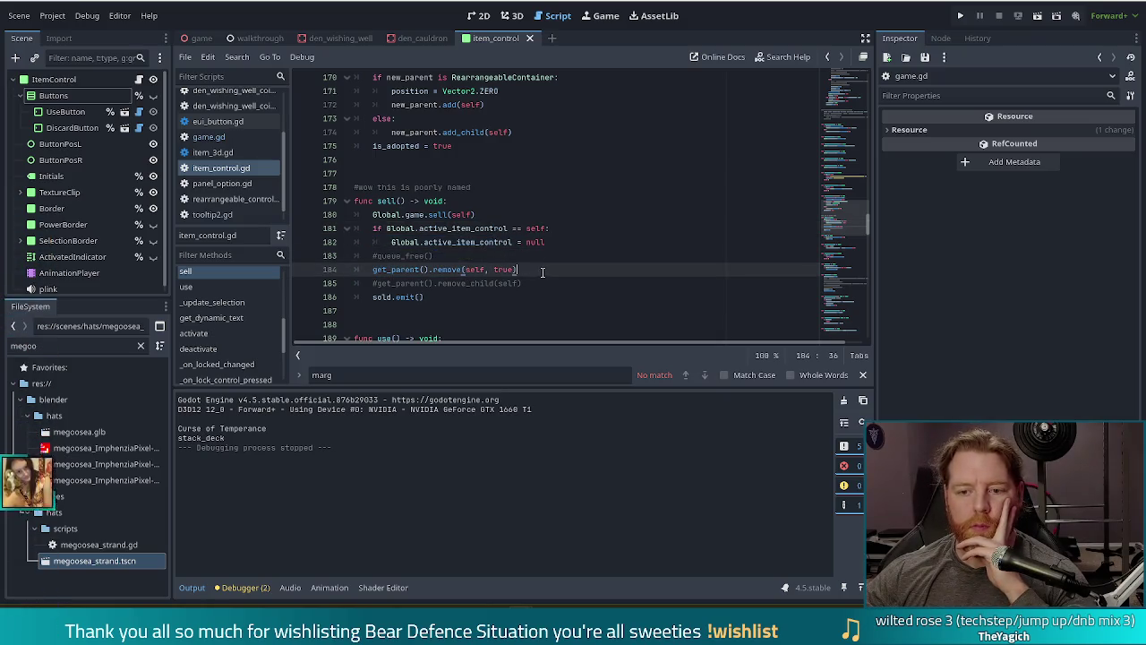
left_click(575, 245)
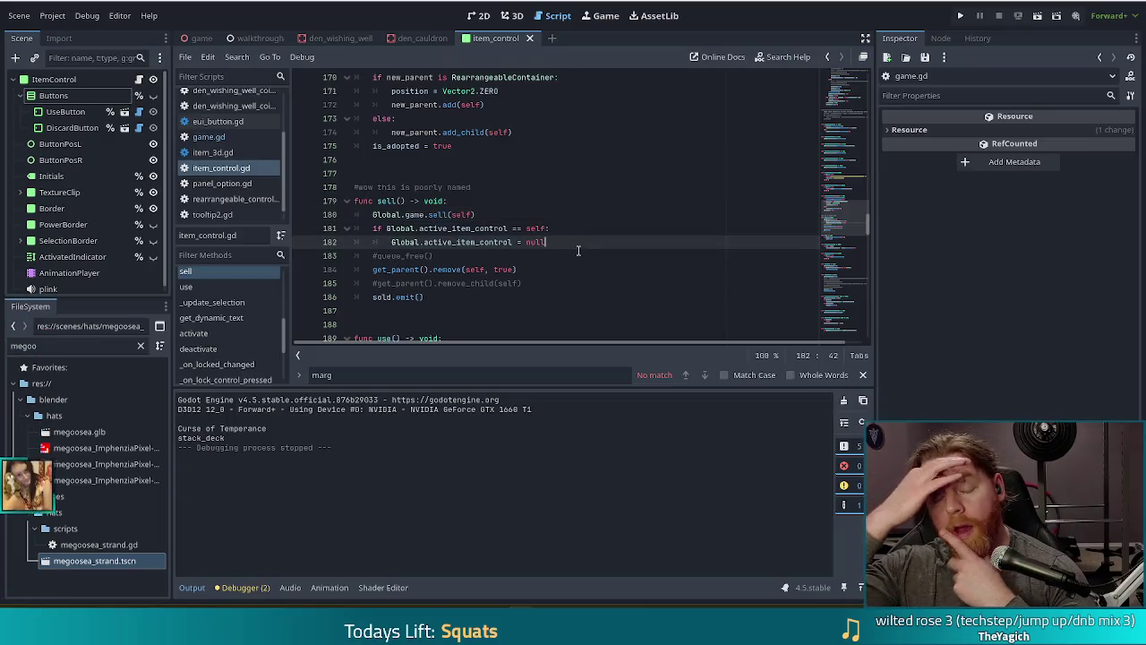
left_click(463, 296)
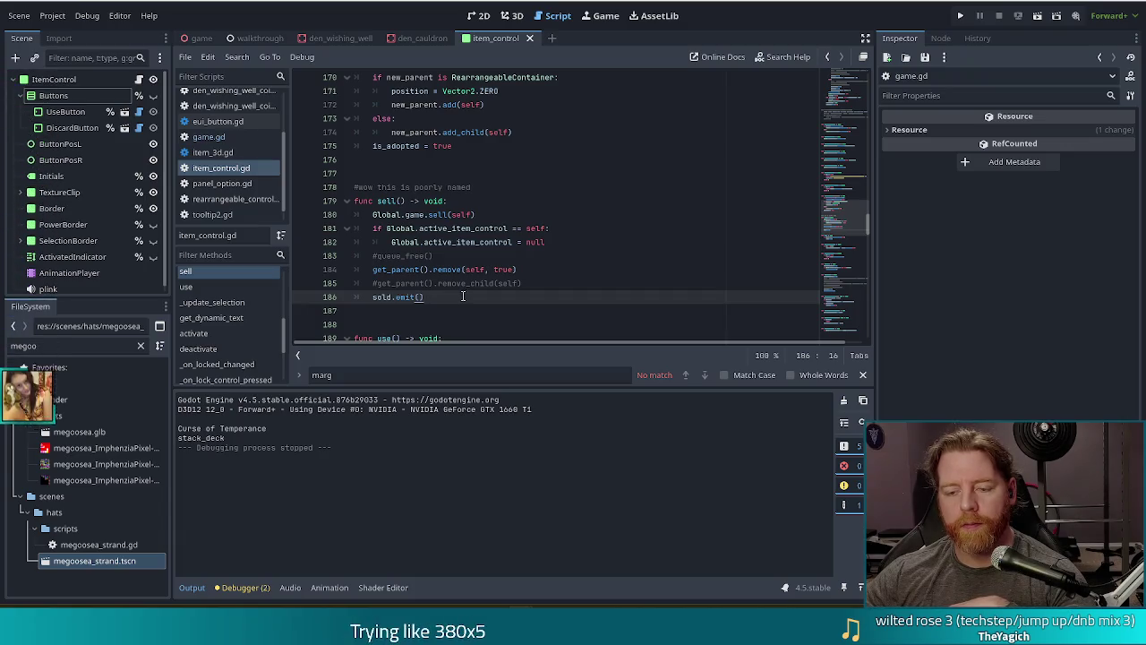
key("Return")
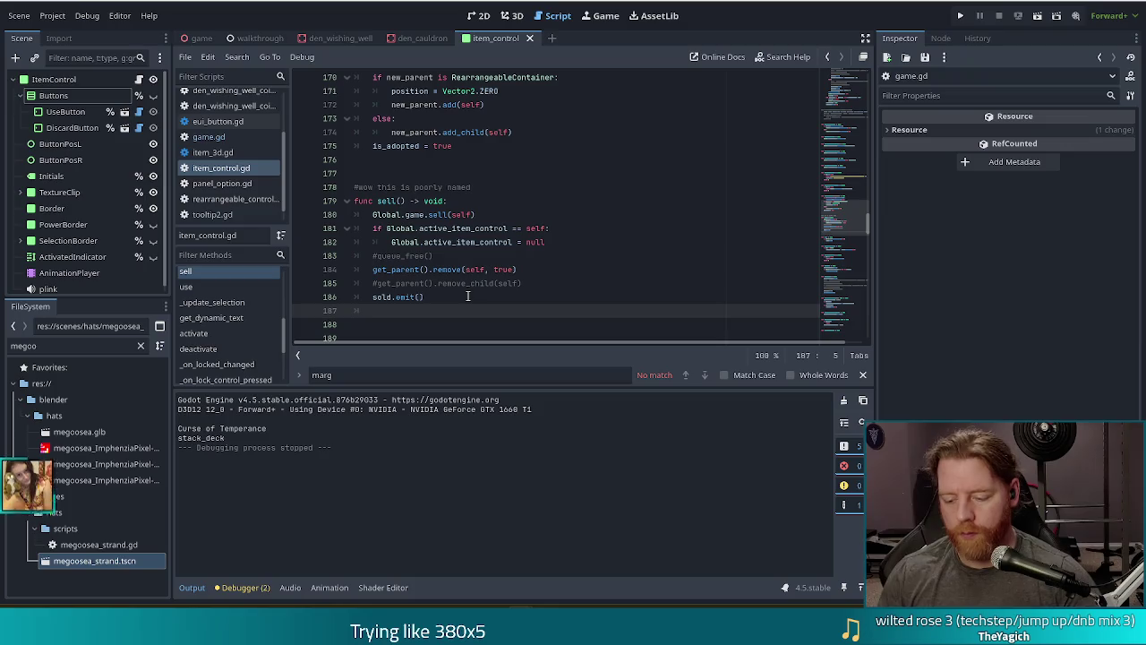
type("_on")
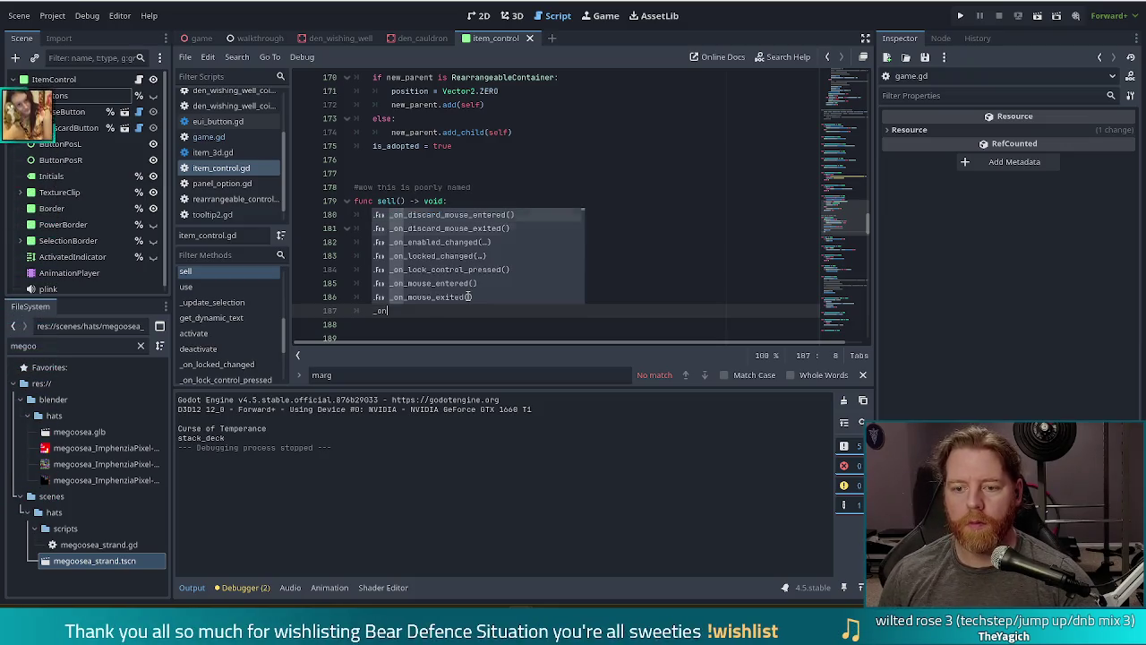
type("_mouse_exited(")
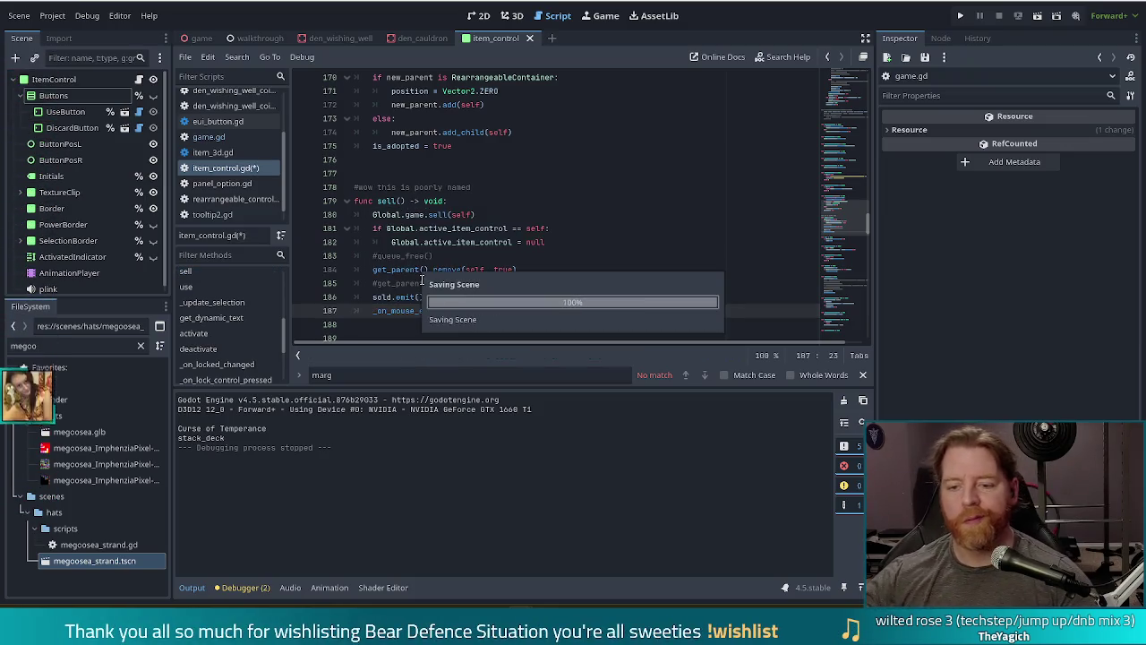
key("Return")
scroll(426, 256, "down", 1)
scroll(428, 251, "down", 1)
Add _on_mouse_exited() after used.emit() in use(), then run the project
left_click_drag(467, 227, 472, 218)
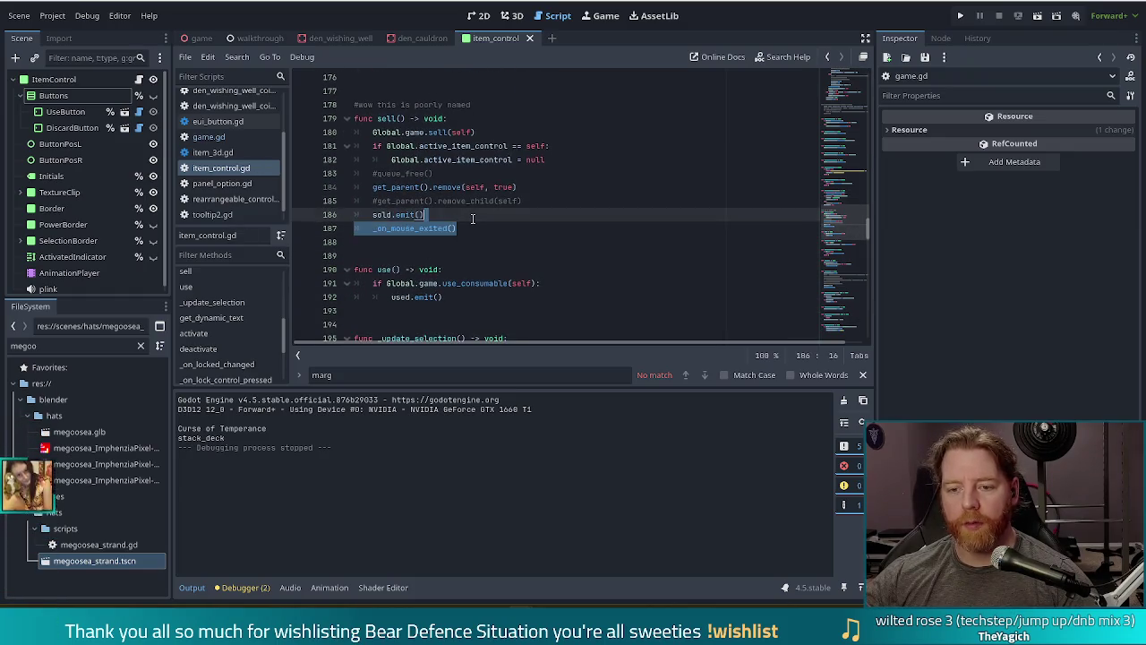
left_click(478, 300)
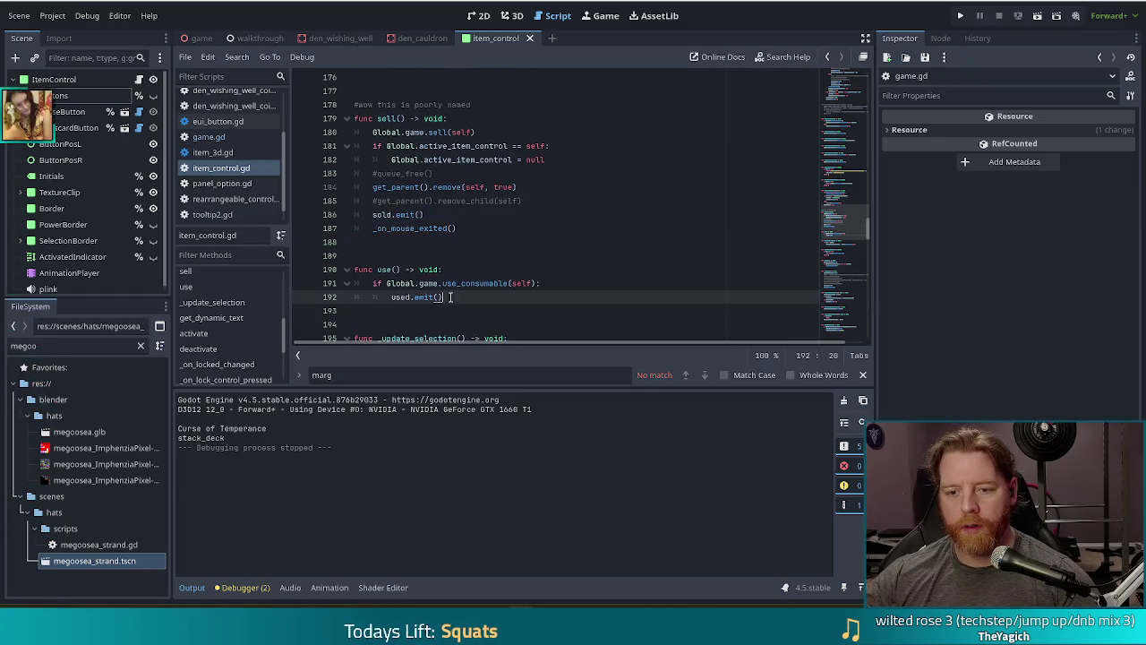
key("Return")
key("BackSpace")
type("_on_mouse_")
key("Return")
left_click(963, 16)
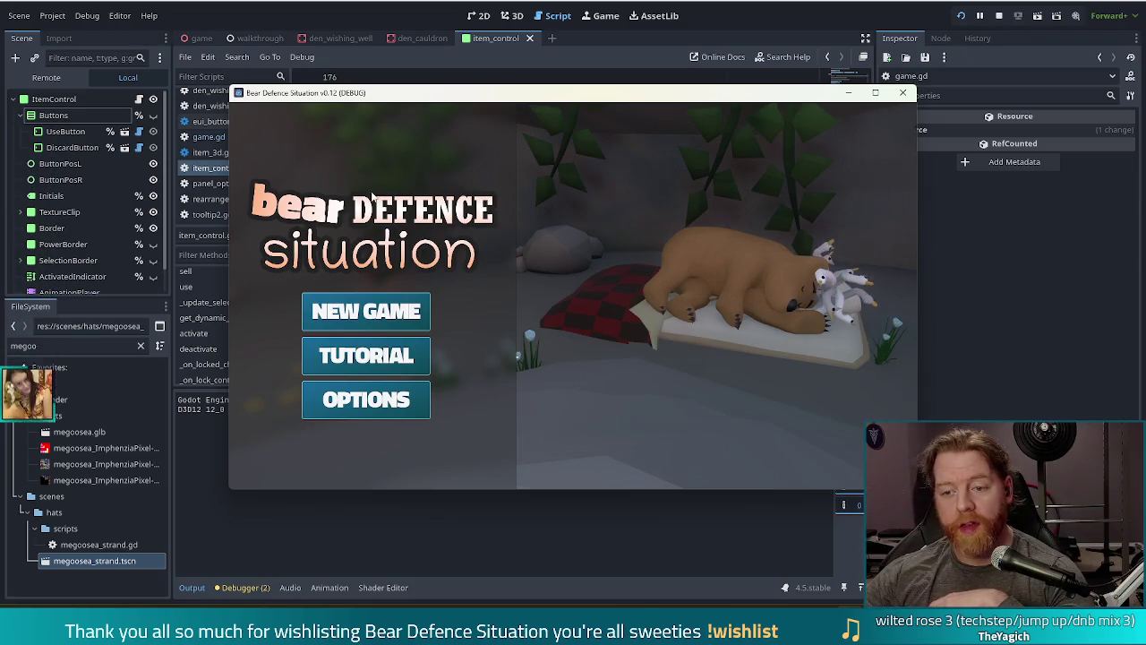
Start a new game and run test_kit in the in-game console
left_click(363, 324)
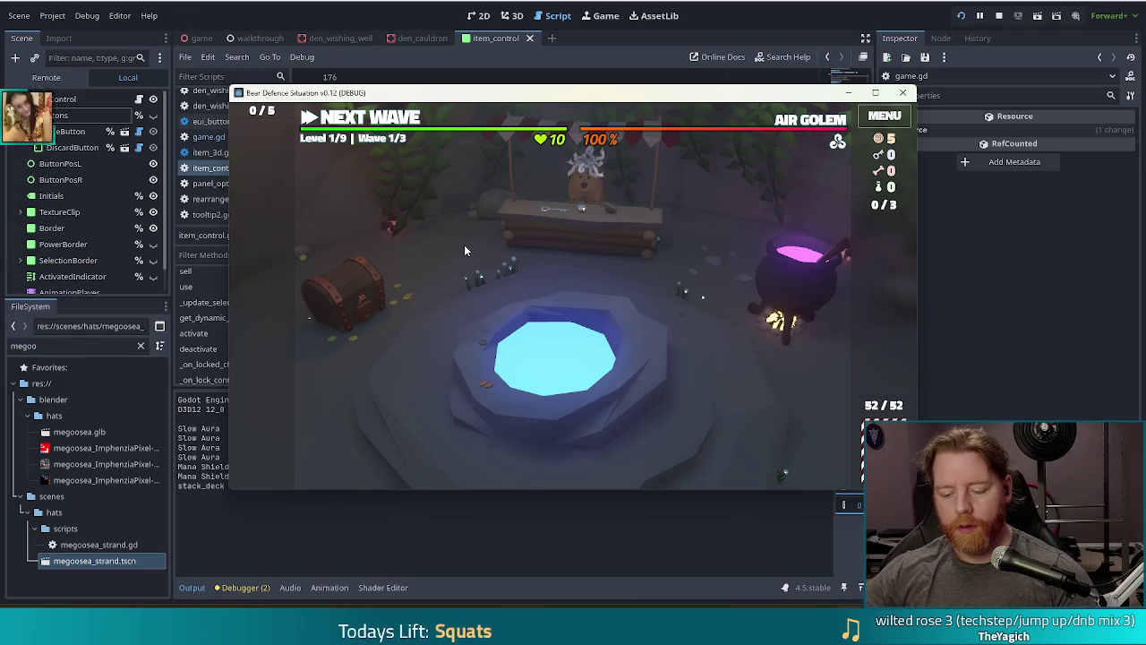
key("grave")
type("test_kit")
key("Return")
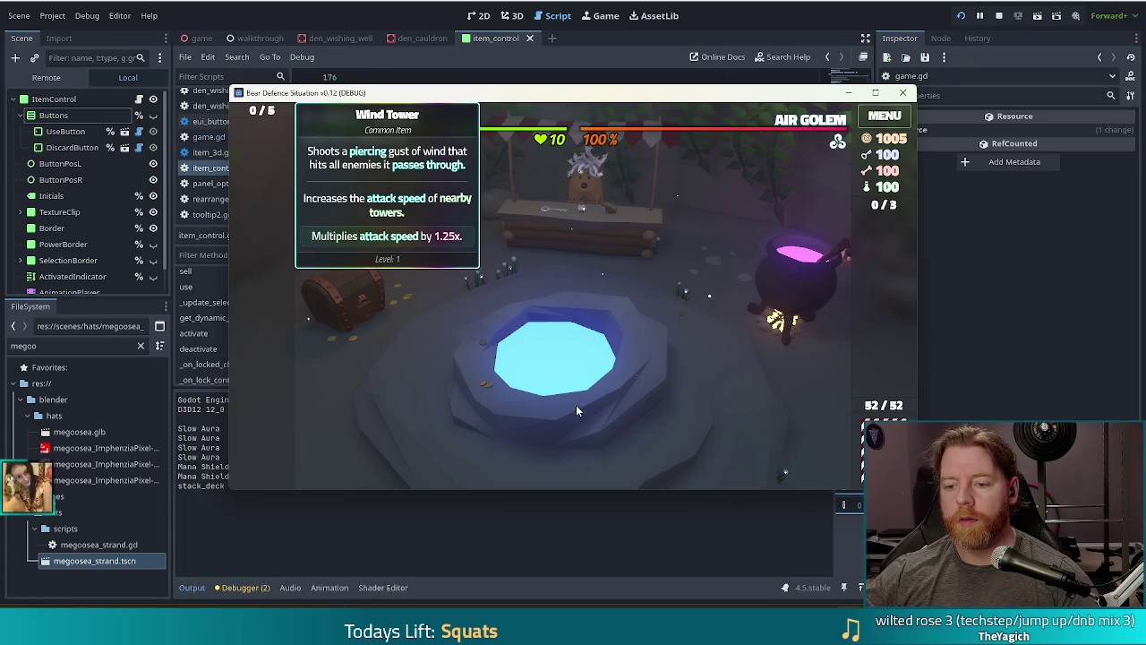
Wish for Training Wheels at the wishing well, take it, then sell the item
left_click(575, 405)
left_click(667, 356)
mouse_move(557, 240)
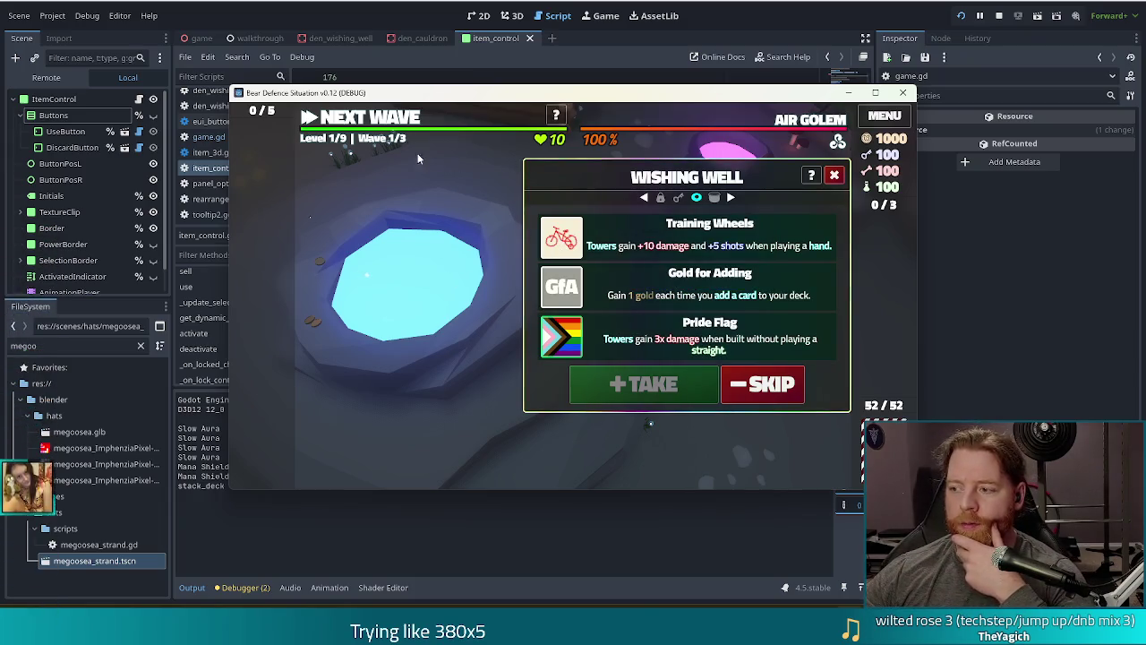
left_click(629, 236)
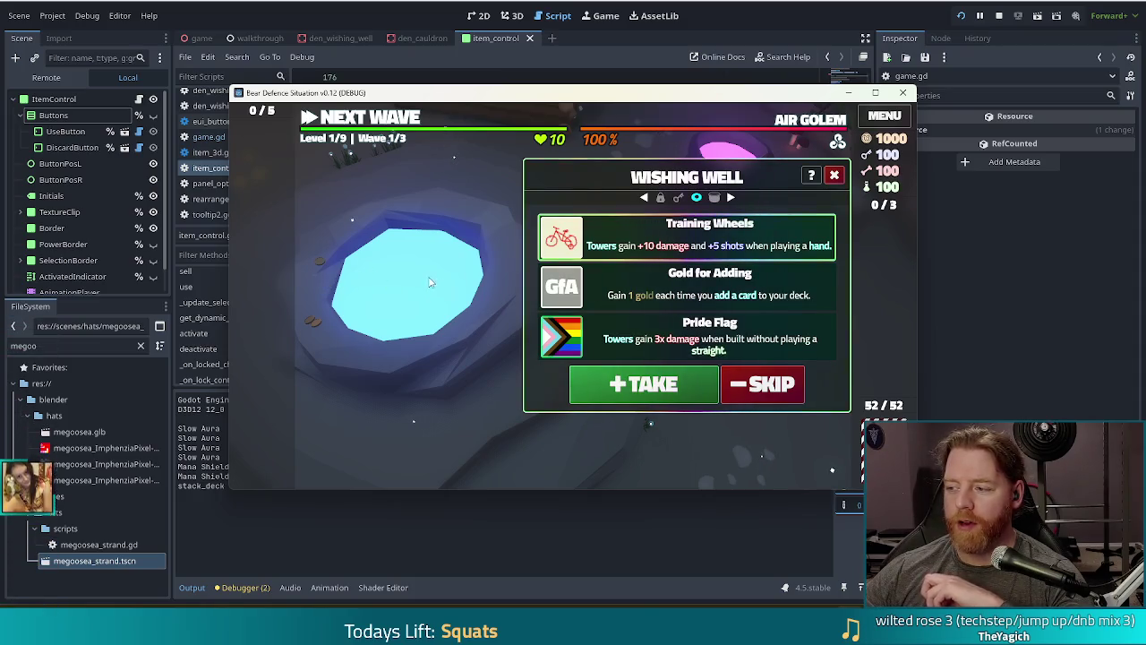
left_click(608, 391)
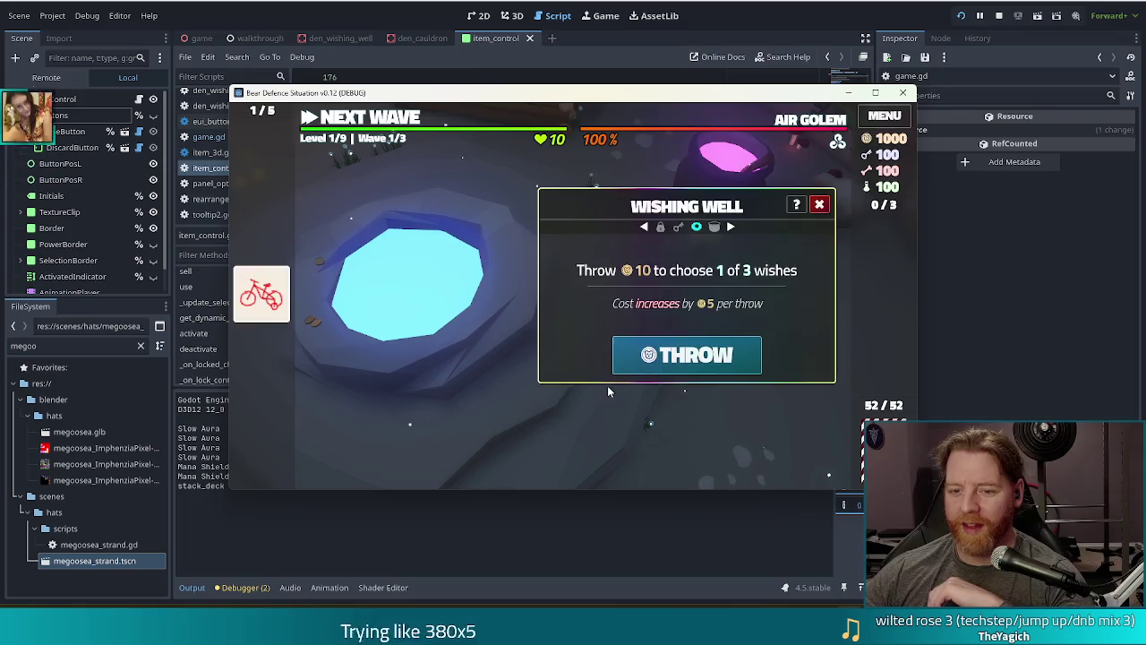
left_click(261, 296)
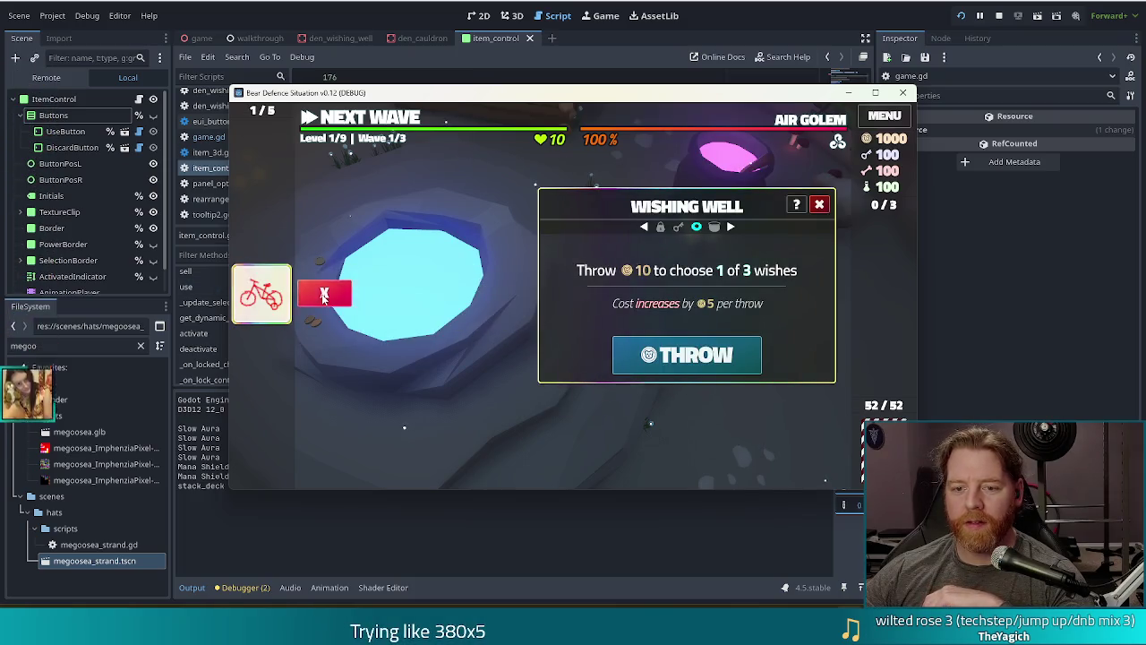
left_click(324, 296)
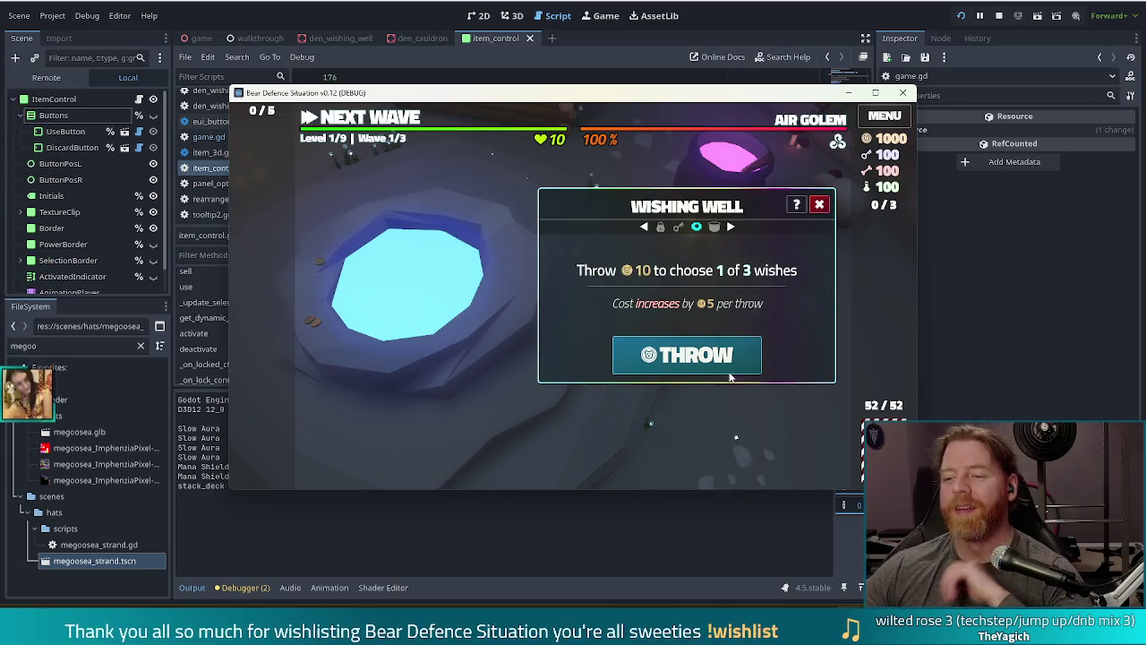
left_click(820, 206)
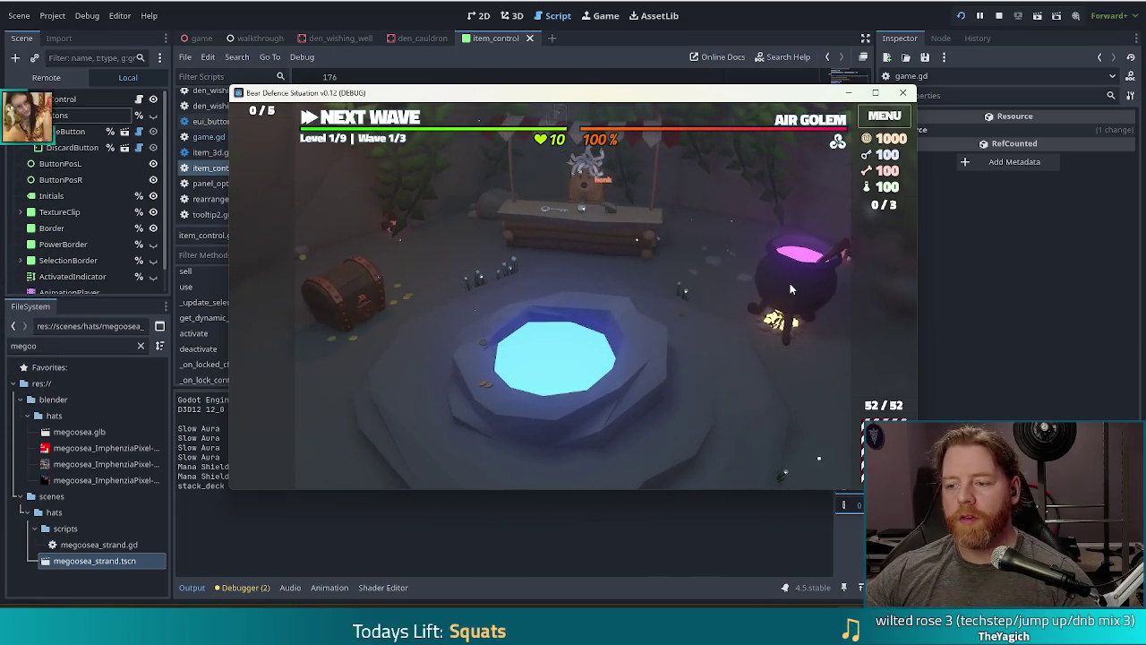
Brew and bottle the Alter: Wind spell at the cauldron, use it, then stop the game
left_click(789, 288)
left_click(652, 347)
left_click(761, 346)
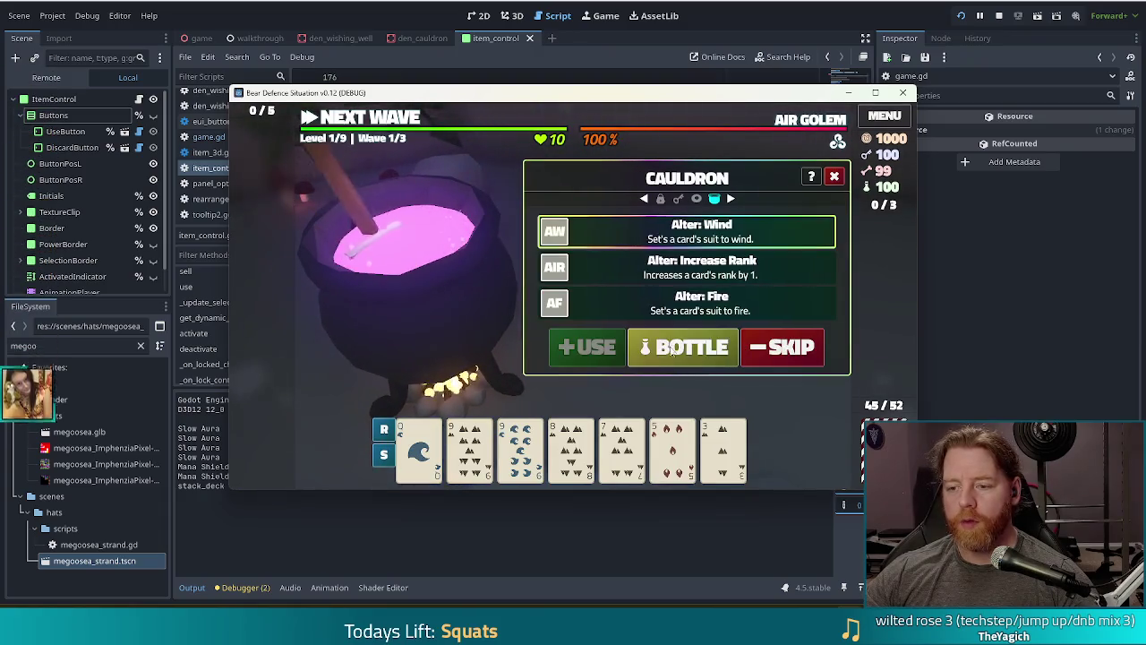
left_click(682, 348)
left_click(833, 175)
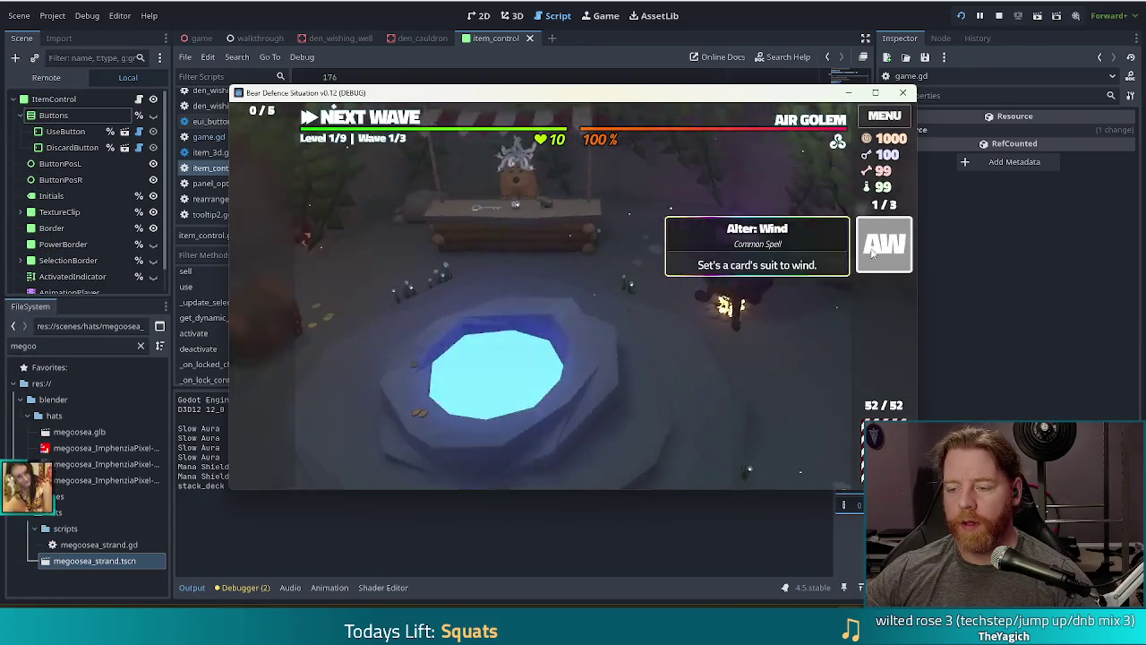
left_click(878, 255)
left_click(762, 298)
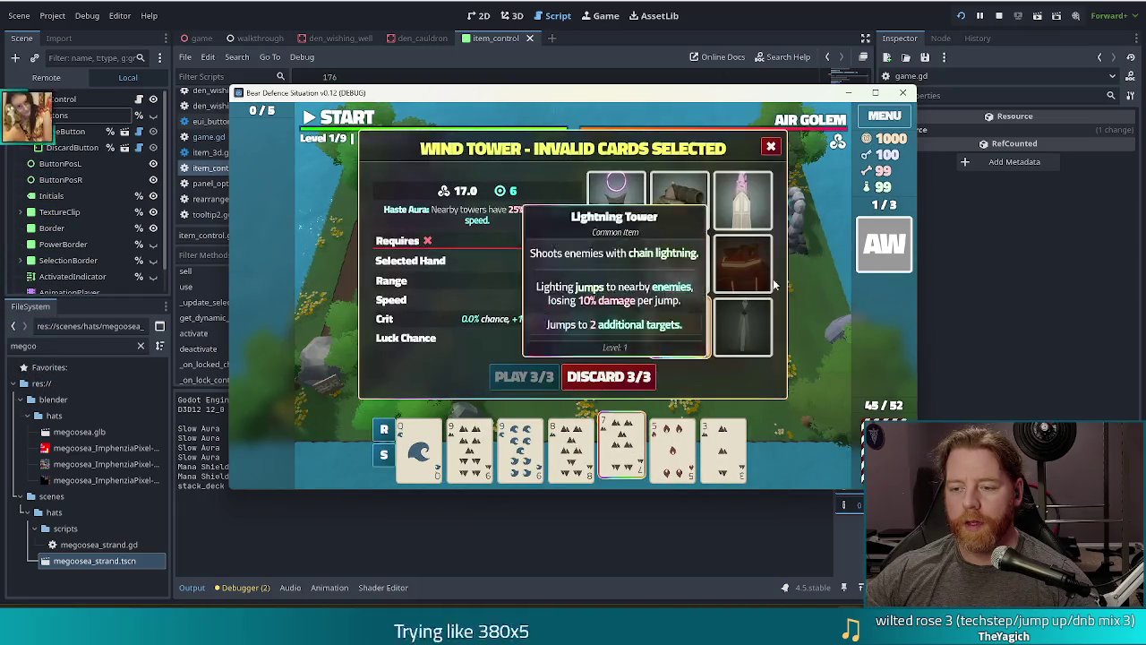
left_click(874, 254)
left_click(824, 230)
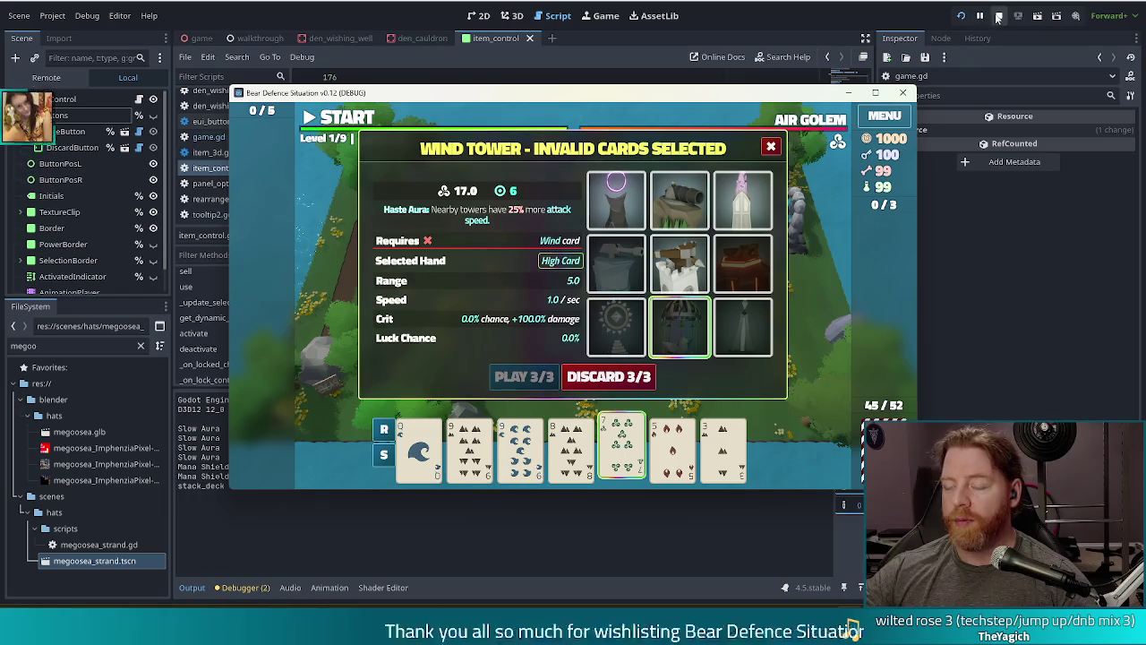
left_click(999, 15)
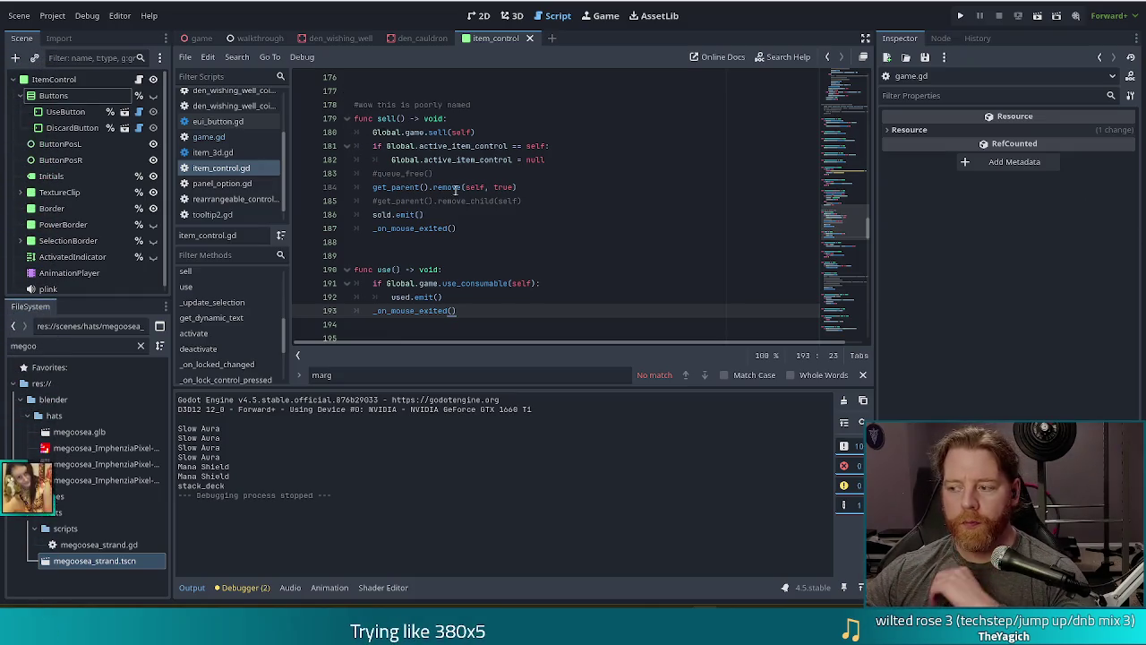
Search item_control.gd for 'is_vis' and open the is_visible_in_tree CanvasItem documentation from line 128
left_click(496, 229)
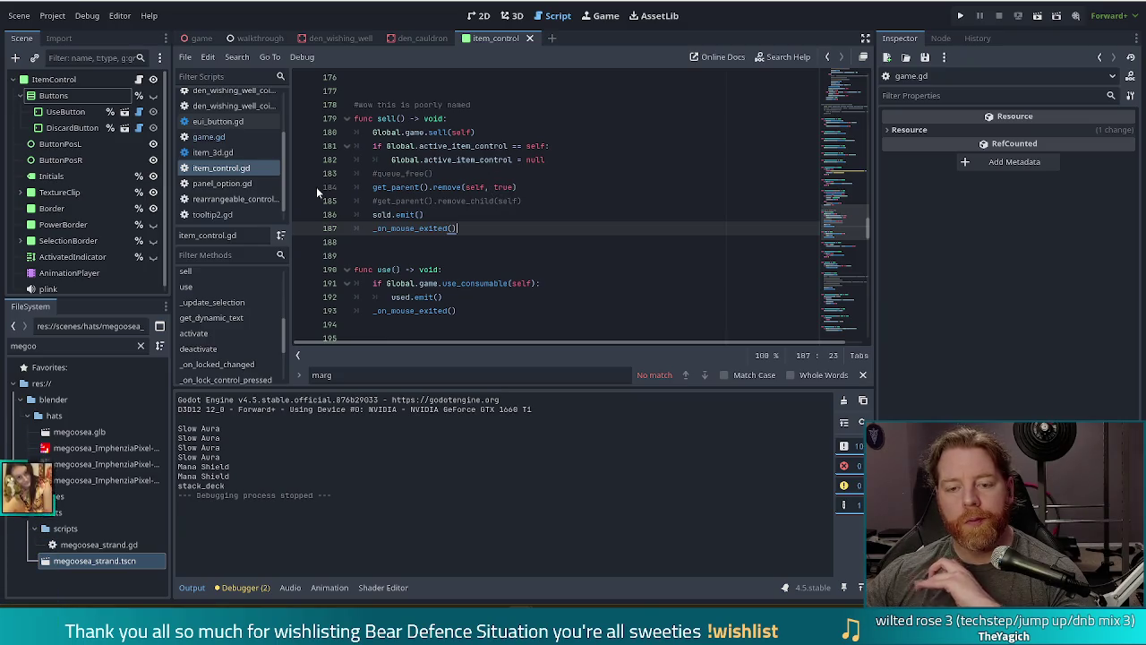
left_click(389, 173)
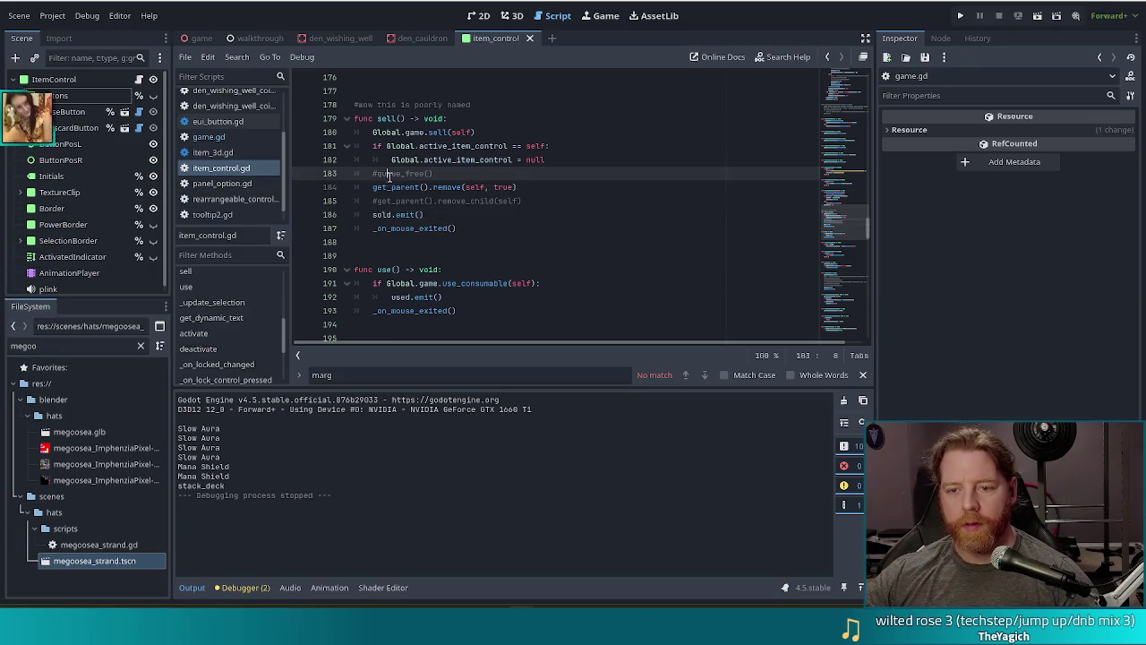
key("ctrl+f")
type("is_vis")
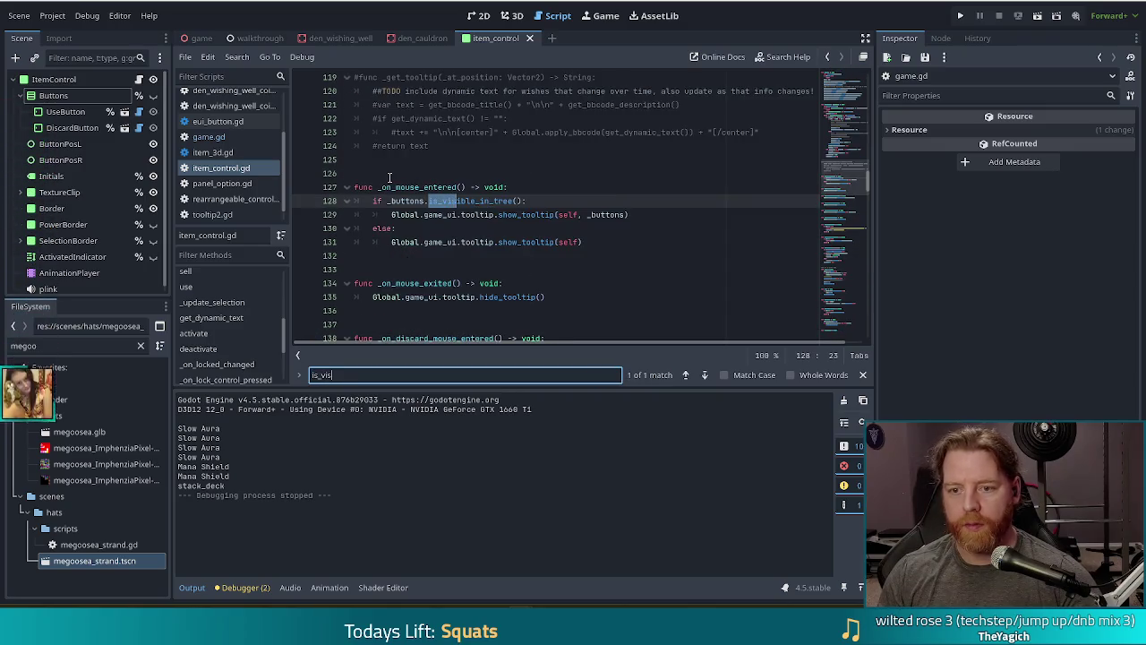
left_click(465, 200)
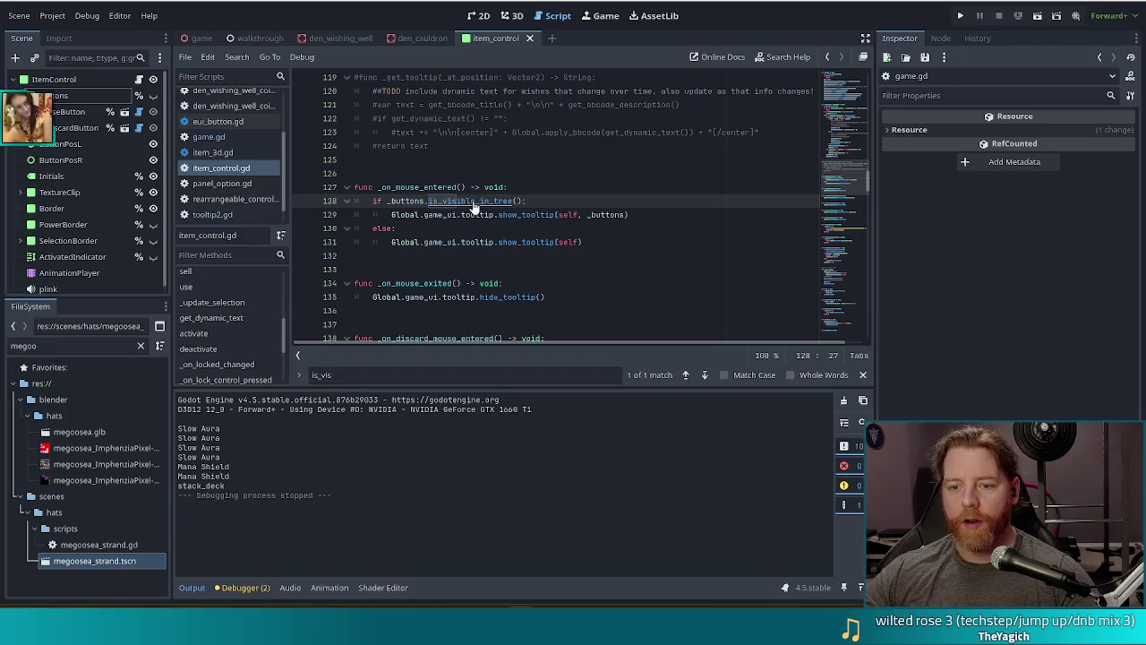
left_click(473, 200, "ctrl")
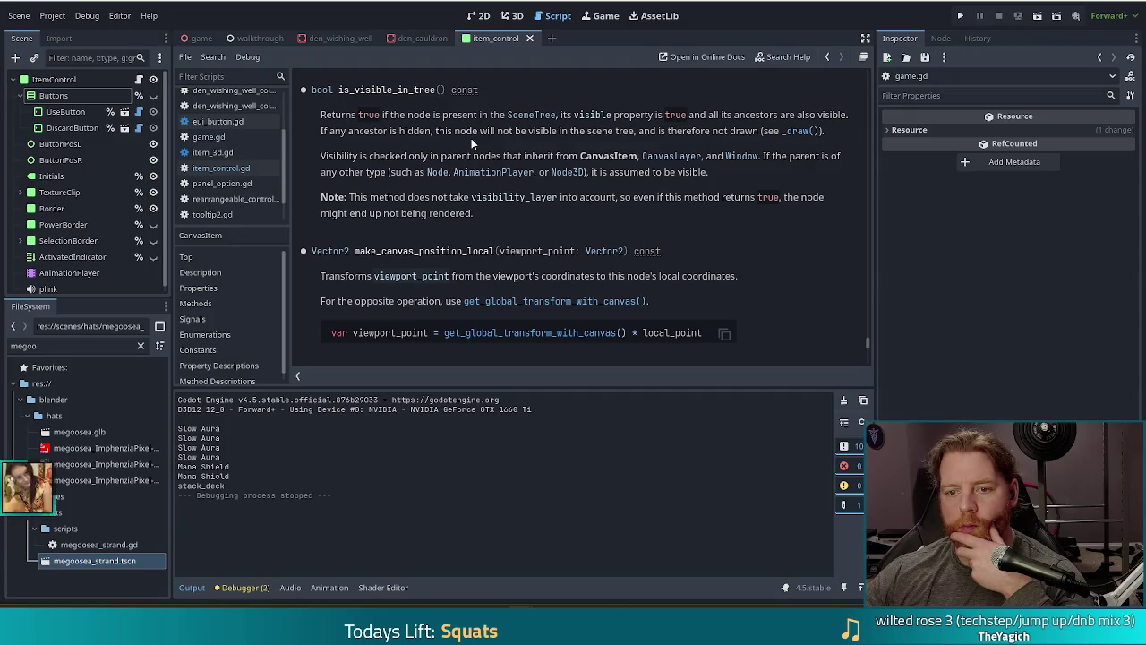
Go back to item_control.gd and review the is_visible_in_tree check and show_tooltip call on lines 128–129
key("alt+Left")
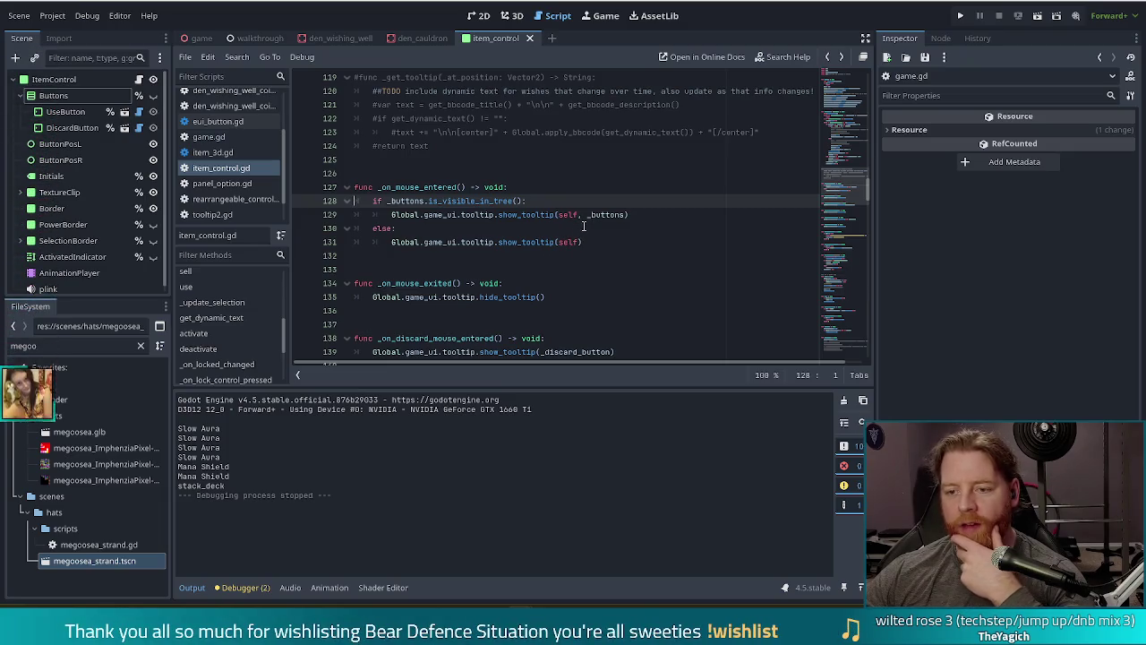
mouse_move(631, 214)
left_mouse_down()
mouse_move(651, 215)
mouse_move(459, 208)
mouse_move(500, 201)
left_mouse_up()
left_click(445, 201)
left_click(494, 200)
mouse_move(494, 200)
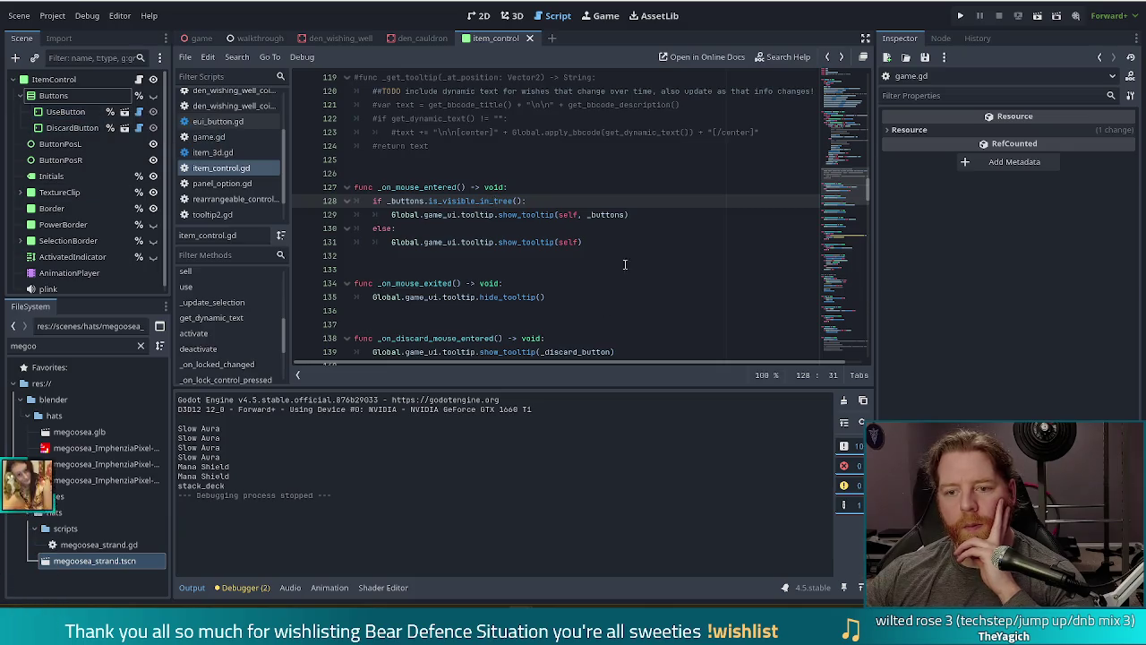
left_click(499, 215)
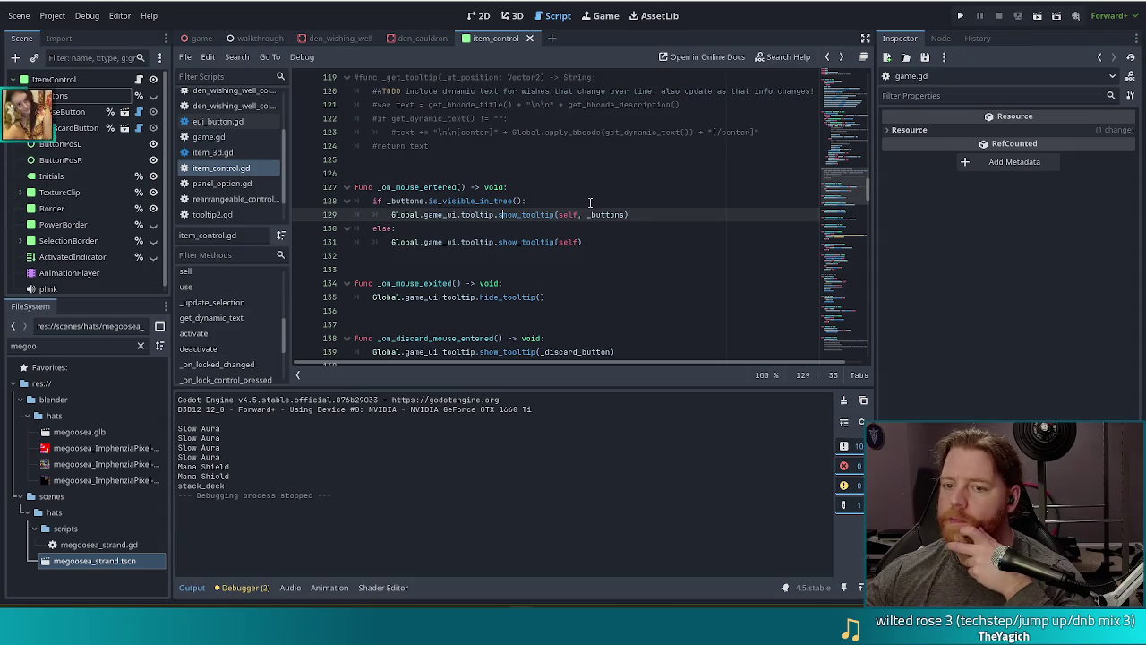
left_click(466, 201)
left_click(537, 201)
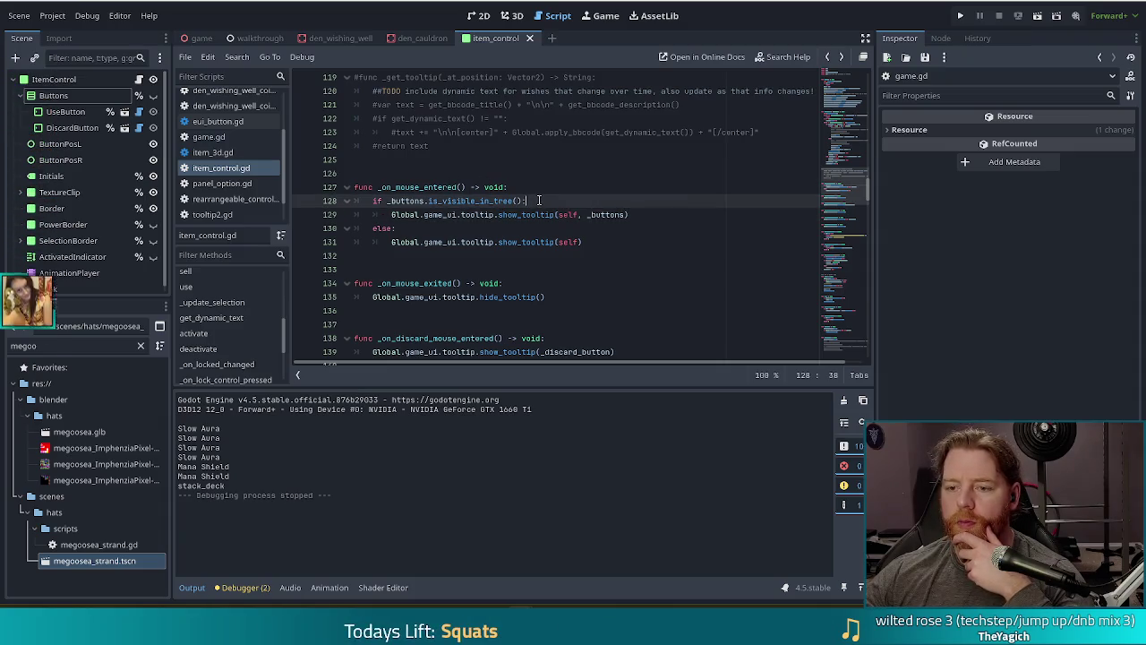
left_click(662, 214)
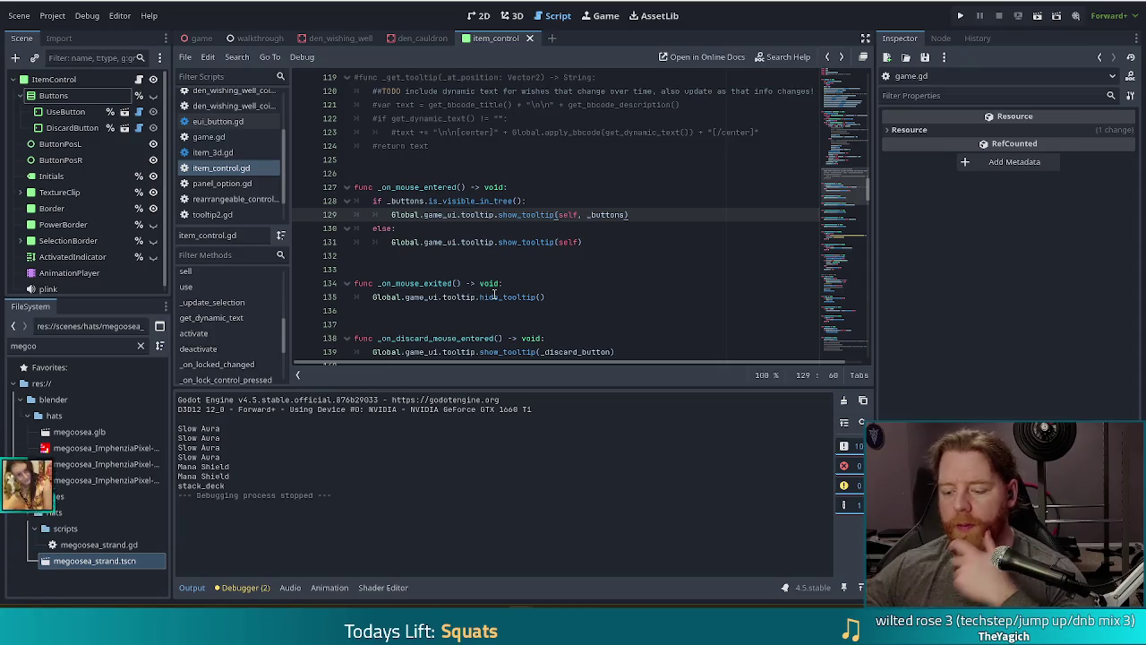
Add a print("but why") debug line after the buttons tooltip call in _on_mouse_entered
mouse_move(494, 293)
key("Return")
type("prin")
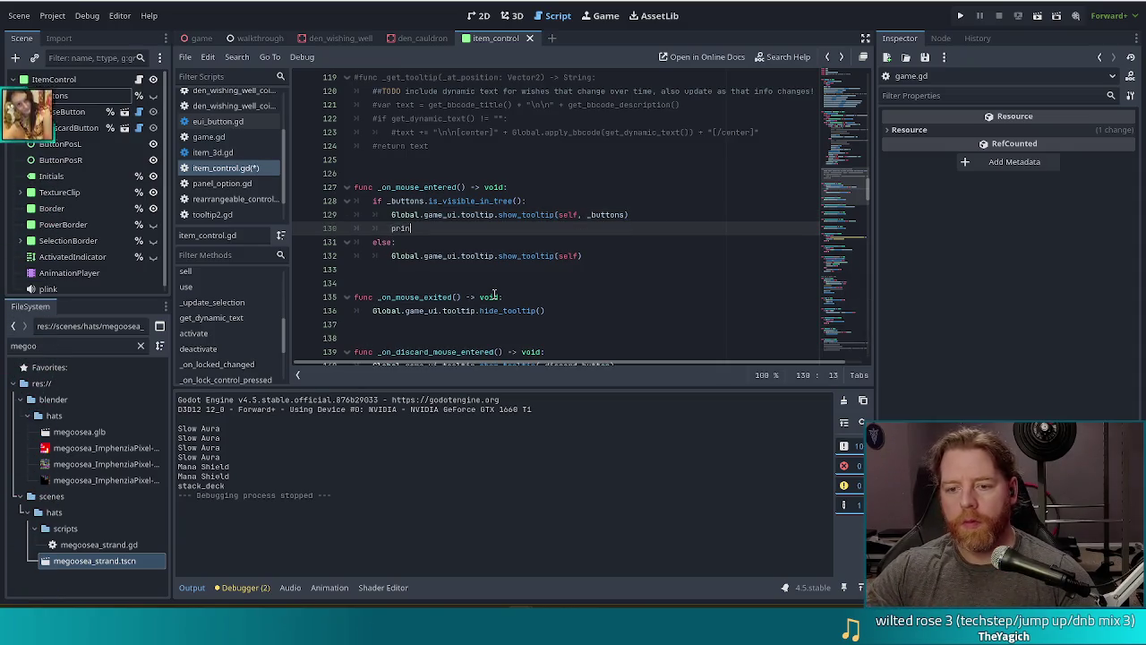
type("t(\"but wh")
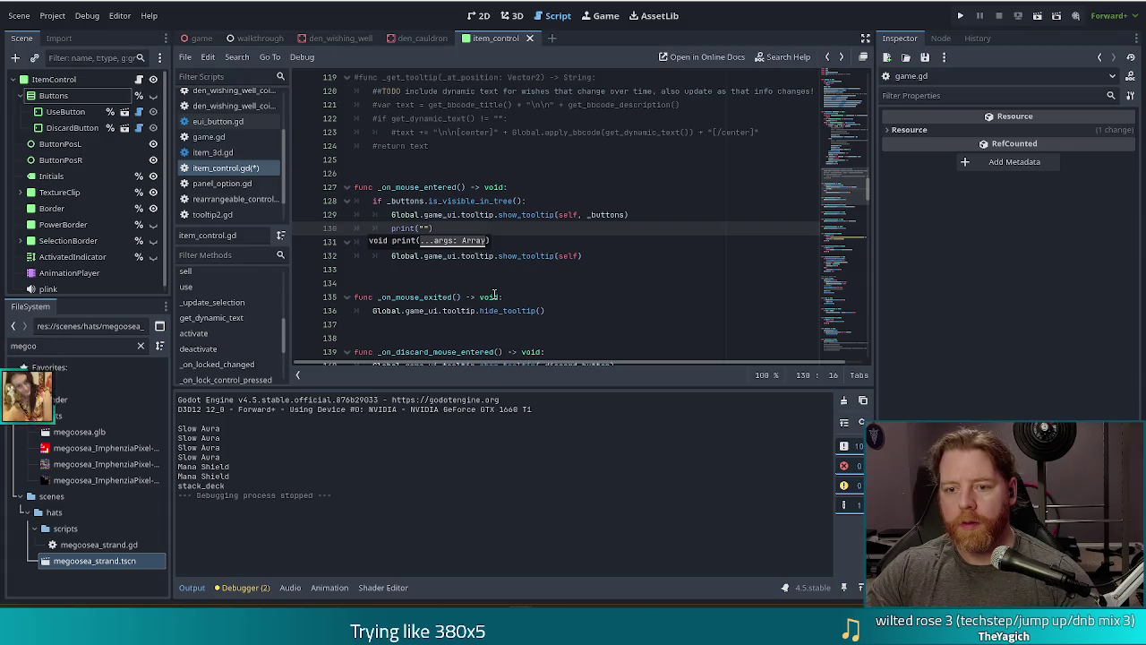
type("y")
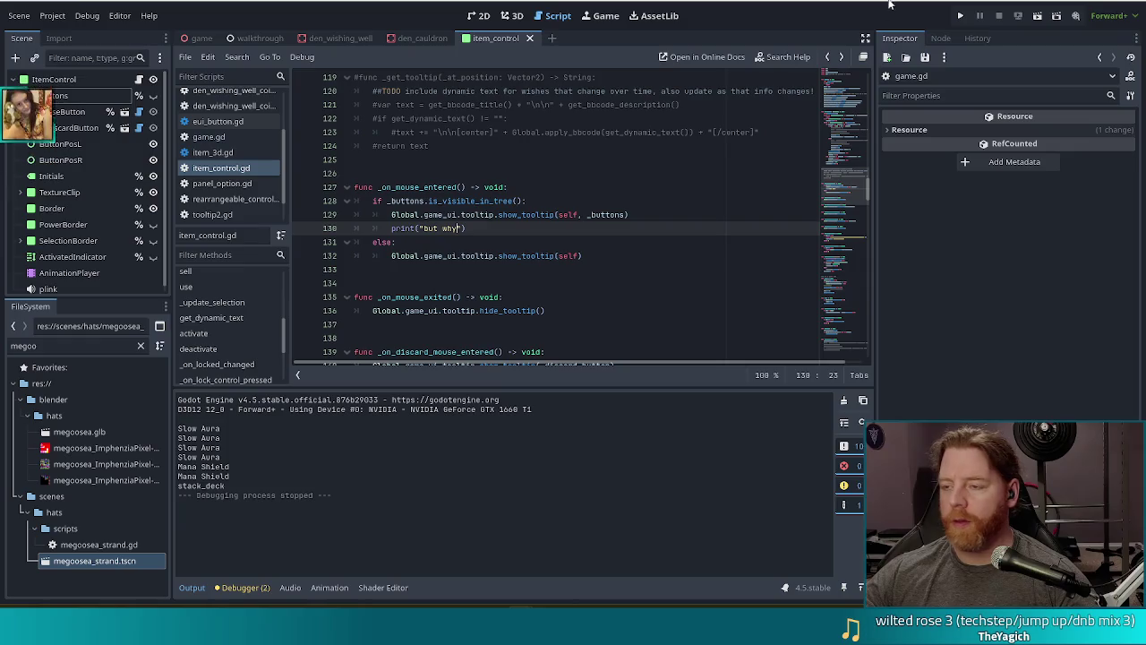
Run the project, start a new game with test_kit, then switch back to the script
left_click(959, 16)
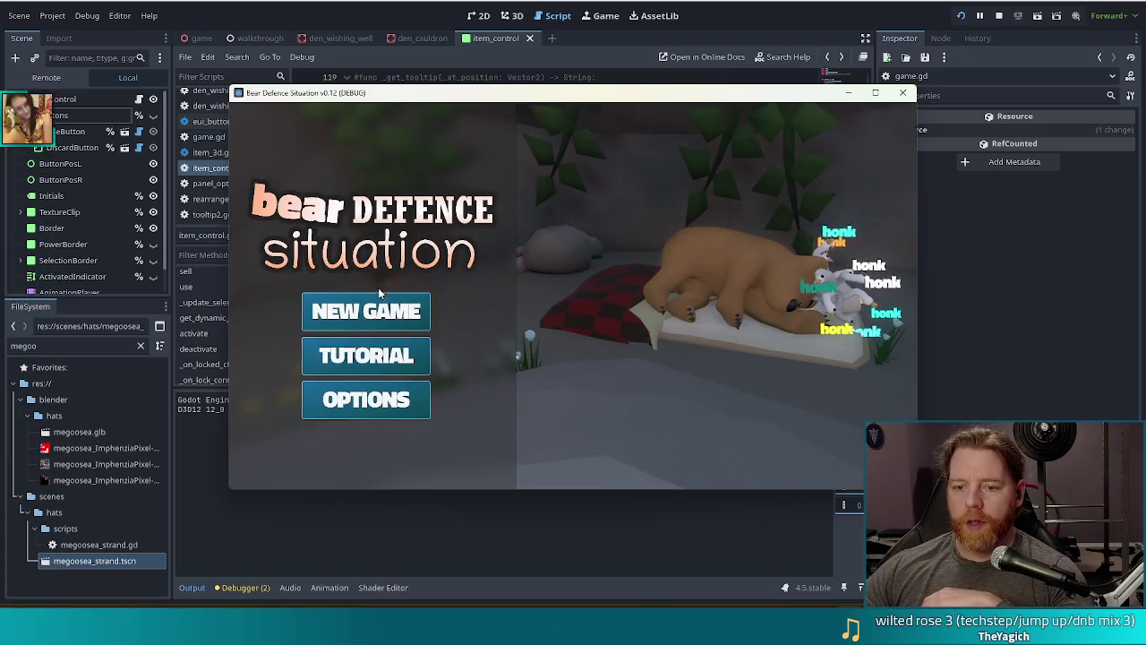
left_click(371, 309)
key("grave")
type("test")
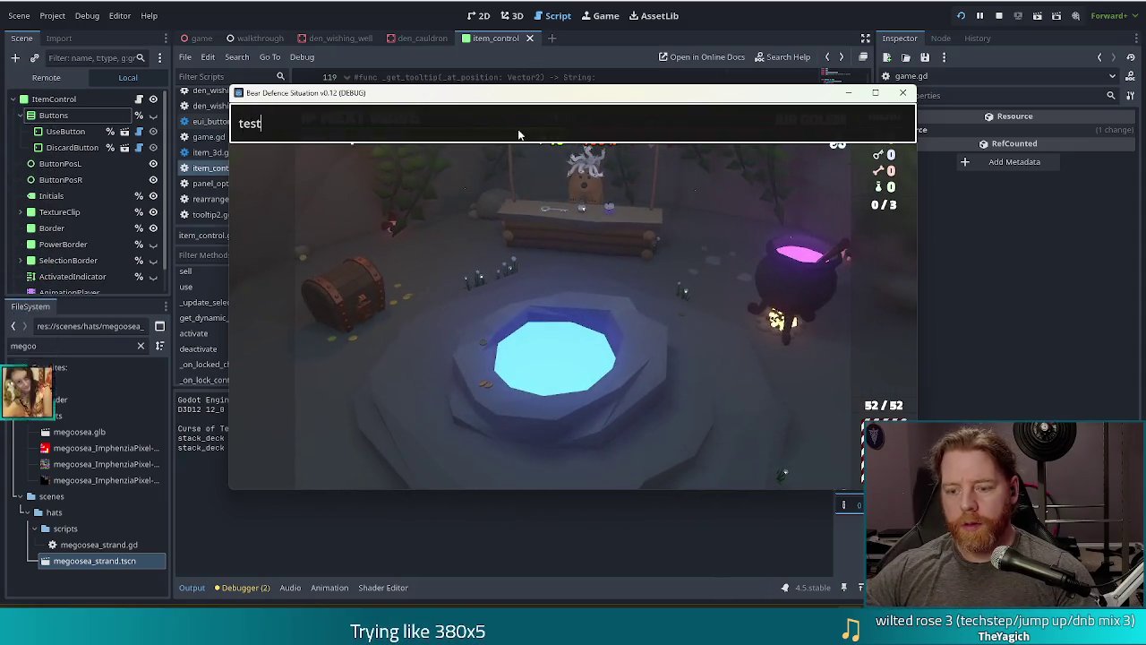
type("jk")
type("kit")
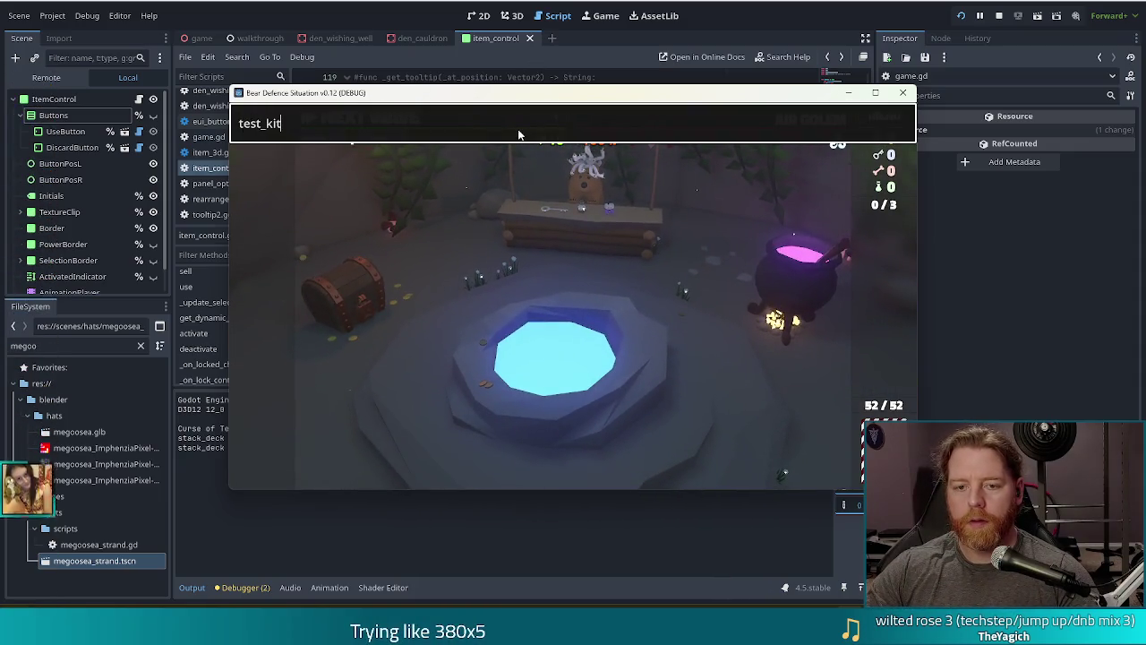
key("Return")
key("grave")
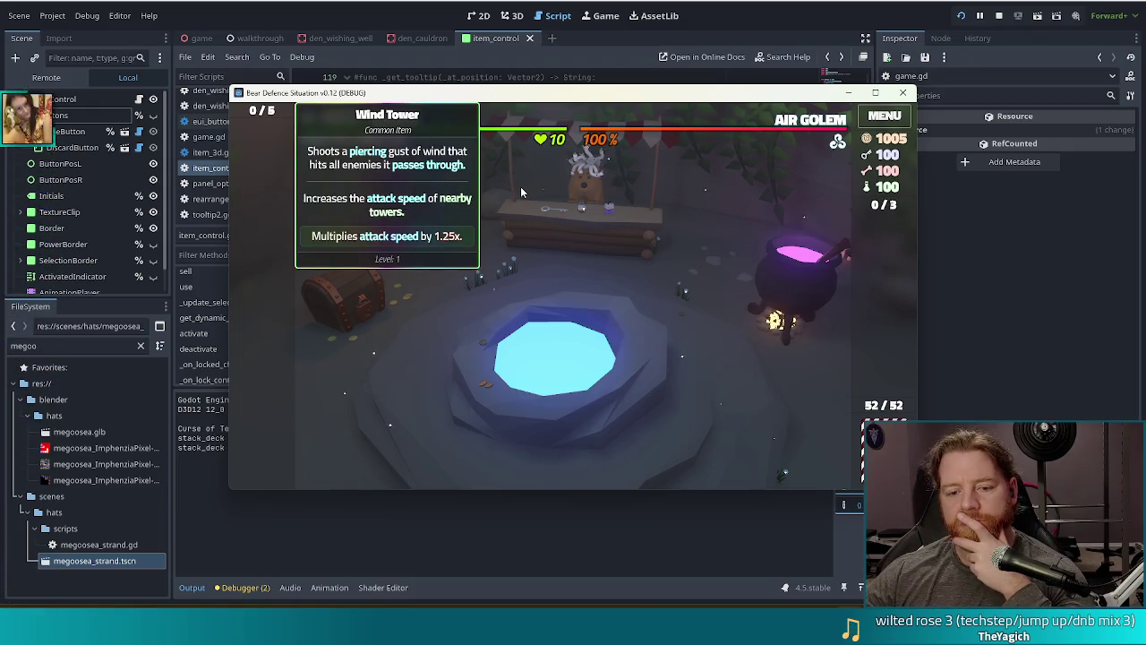
key("alt+Tab")
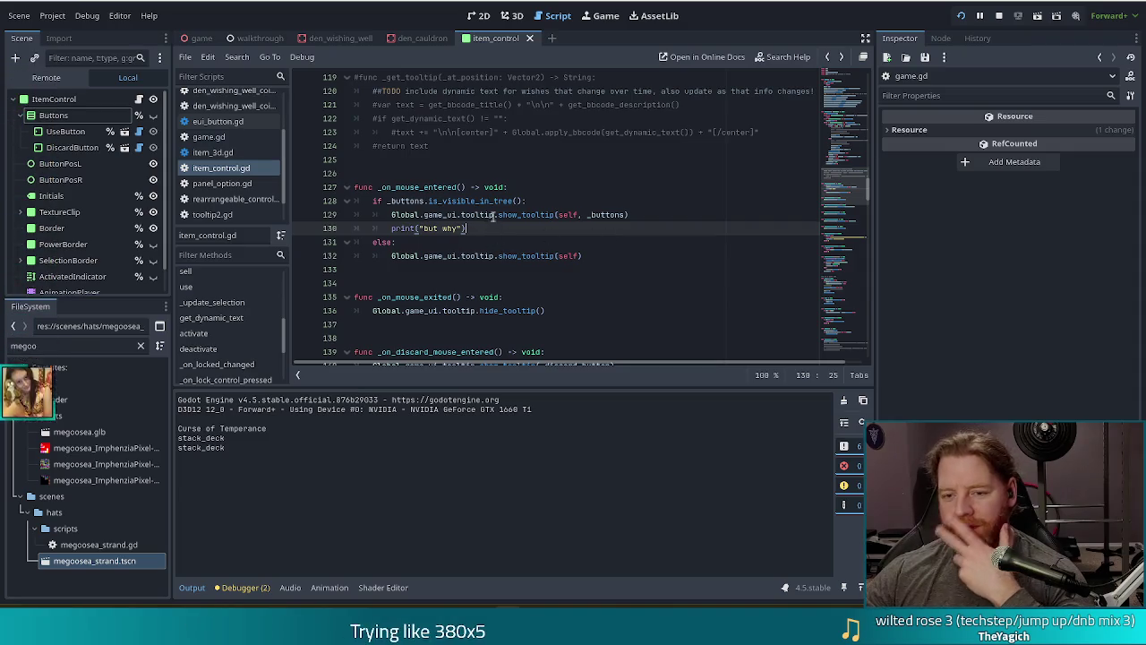
Delete the debug print line and restore the closing parenthesis of the tooltip call
left_click_drag(634, 231, 667, 209)
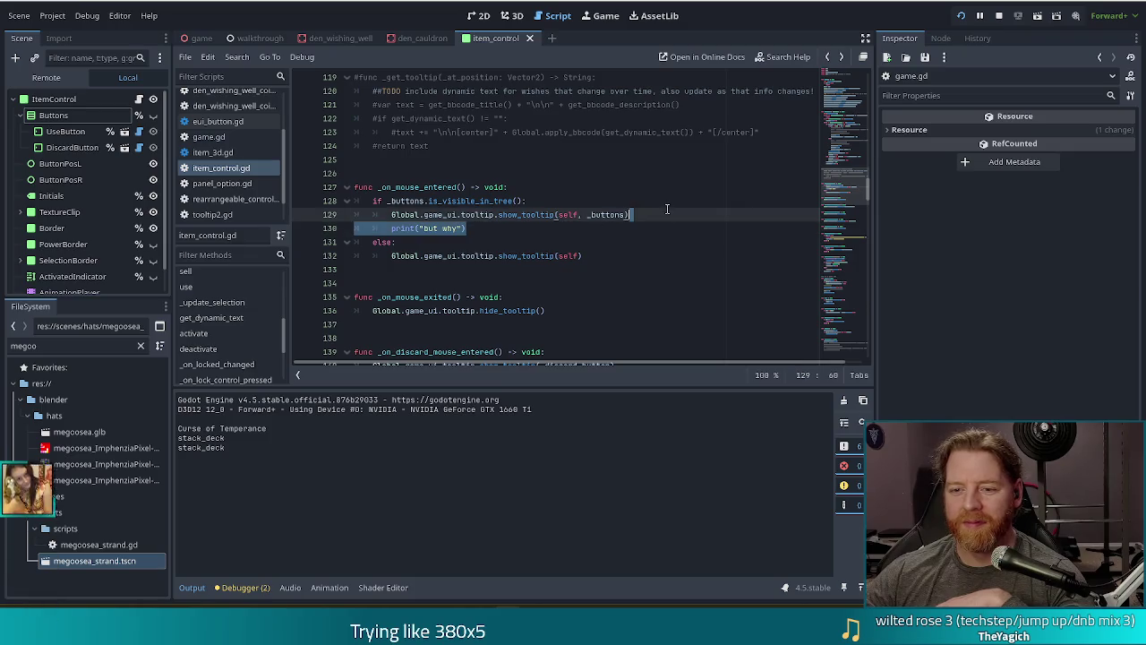
key("BackSpace")
type(")")
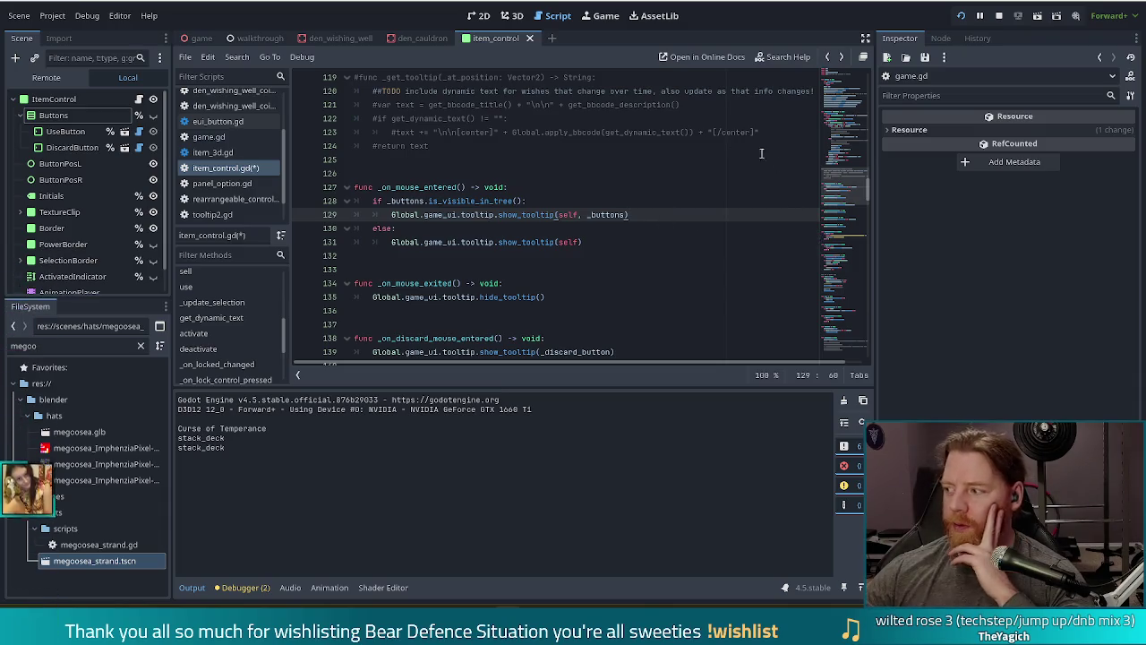
Change the else branch to 'elif is_visible_in_tree():' and launch the game
left_click_drag(587, 242, 594, 231)
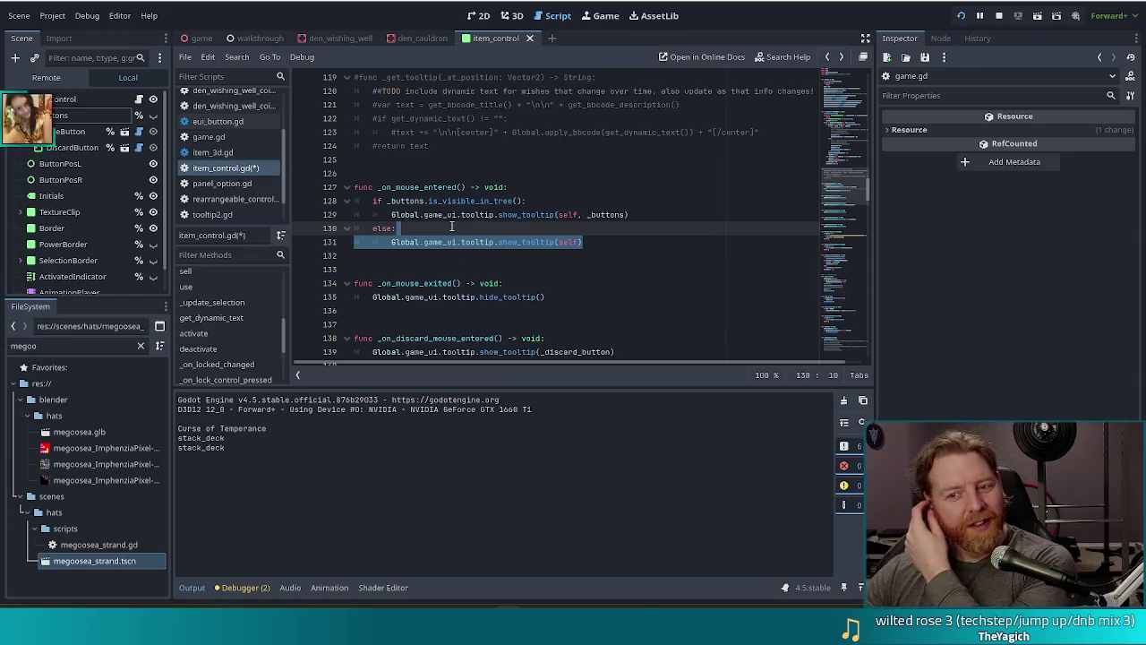
left_click(393, 229)
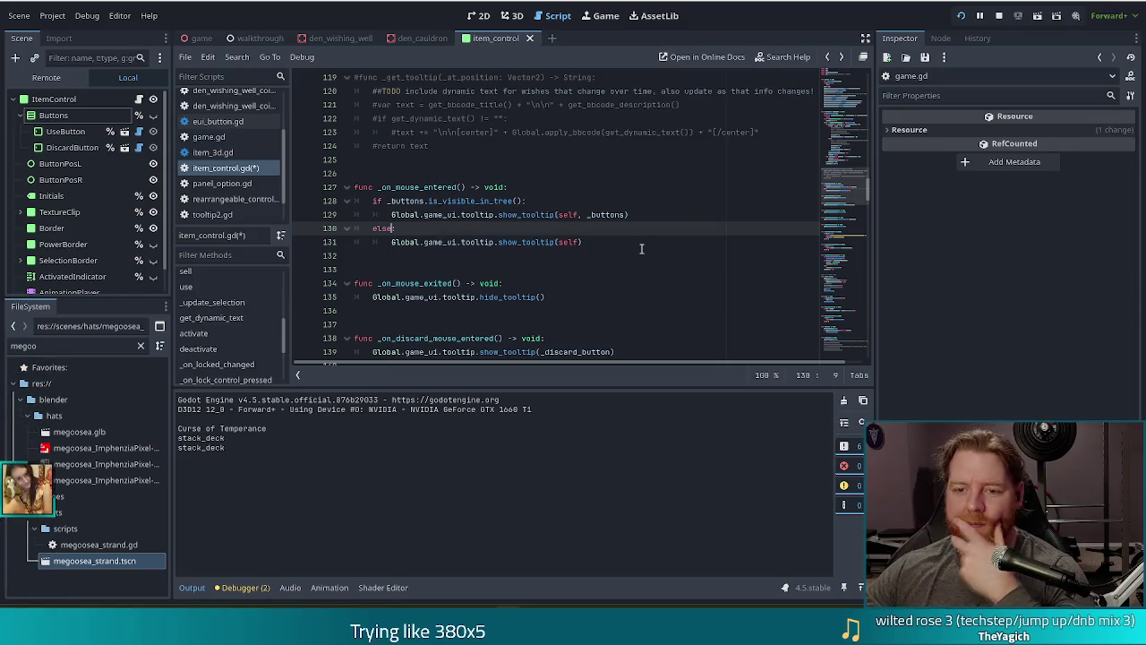
key("BackSpace")
key("BackSpace")
type("if")
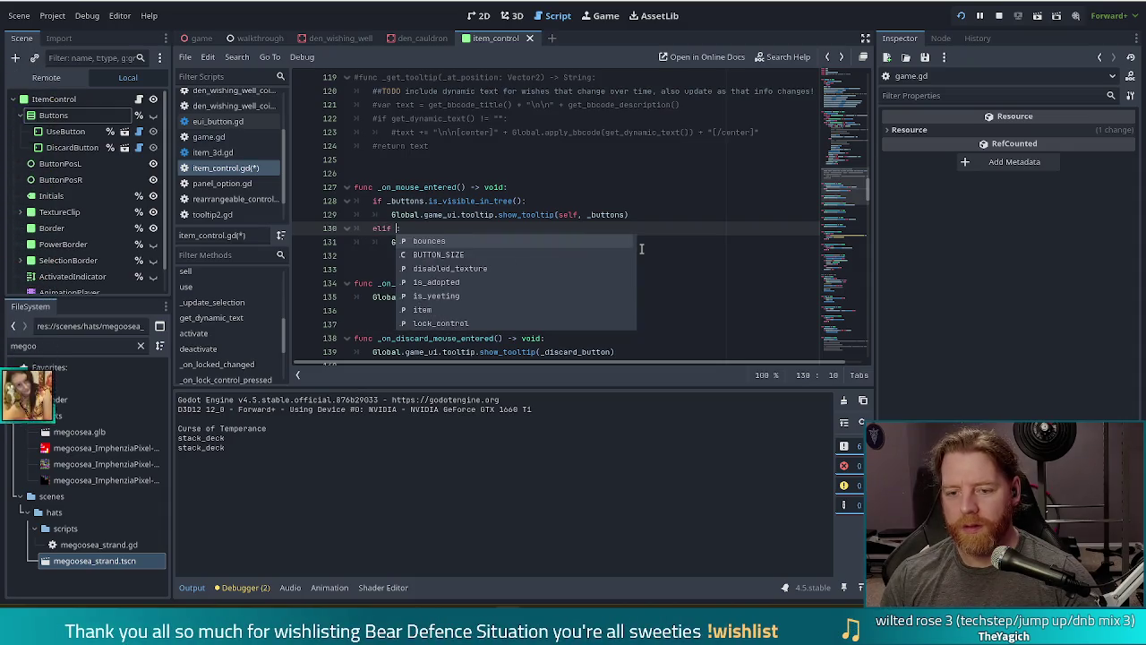
left_click_drag(430, 201, 524, 201)
key("ctrl+c")
left_click(397, 228)
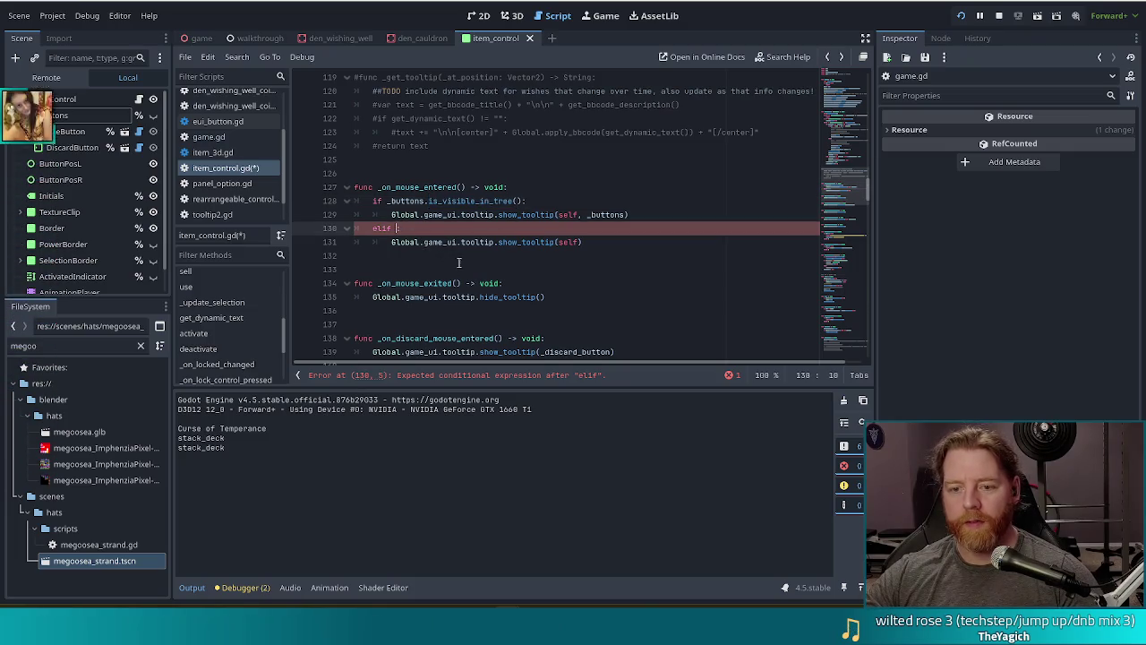
key("ctrl+v")
left_click(546, 241)
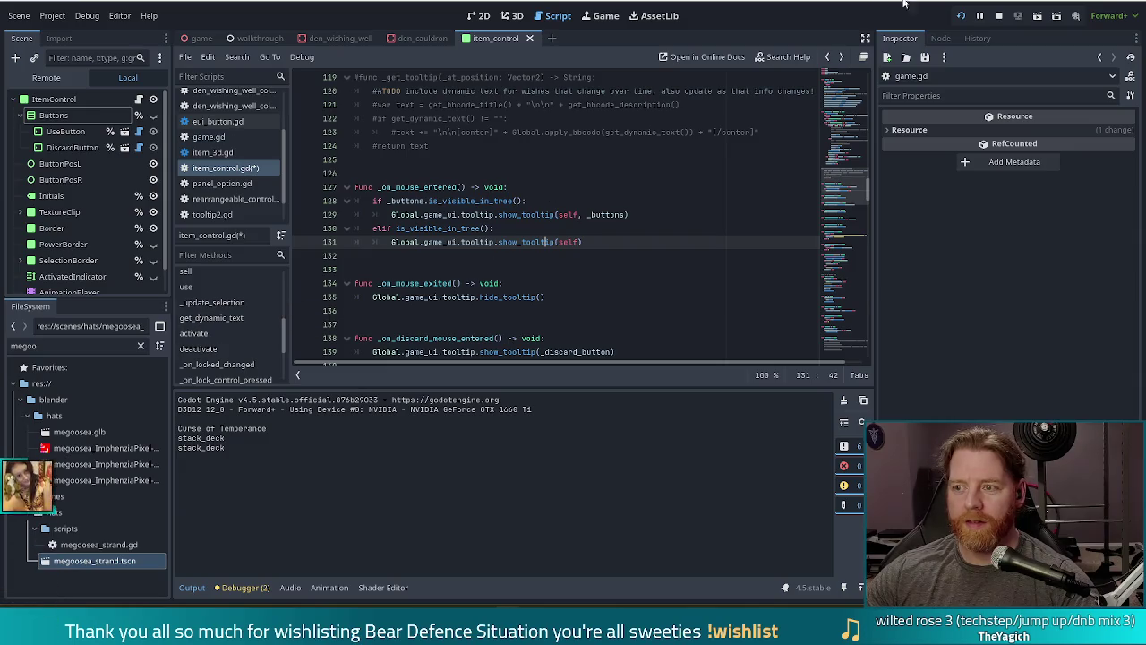
left_click(962, 17)
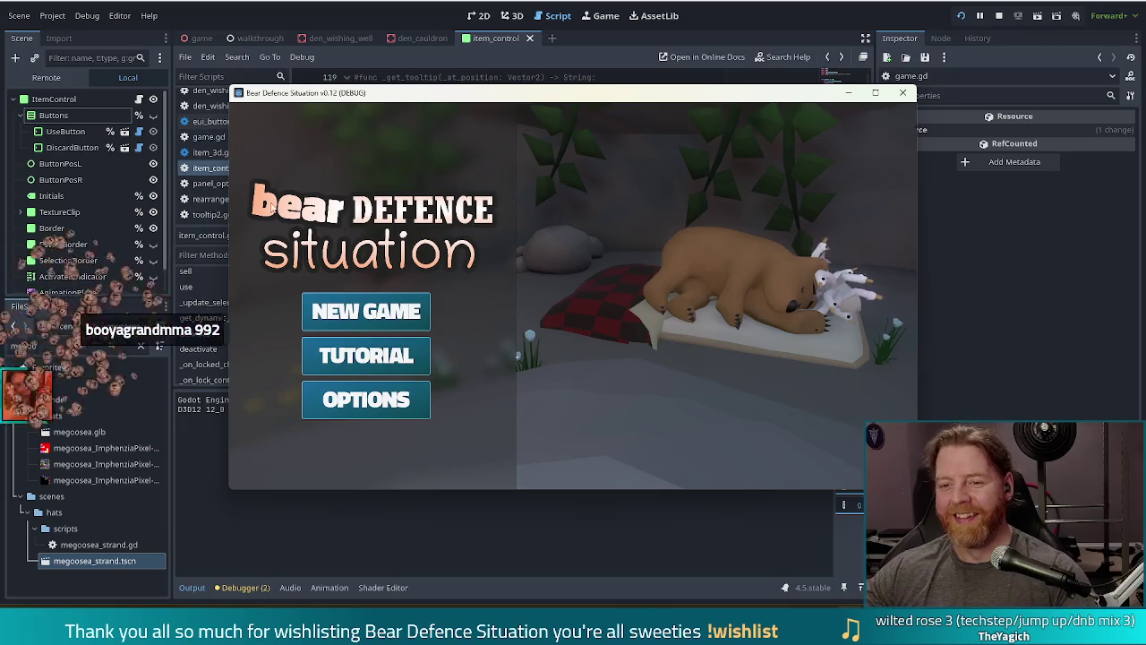
Start a new game, run test_kit to reach 1005 coins, and return to item_control.gd
left_click(371, 310)
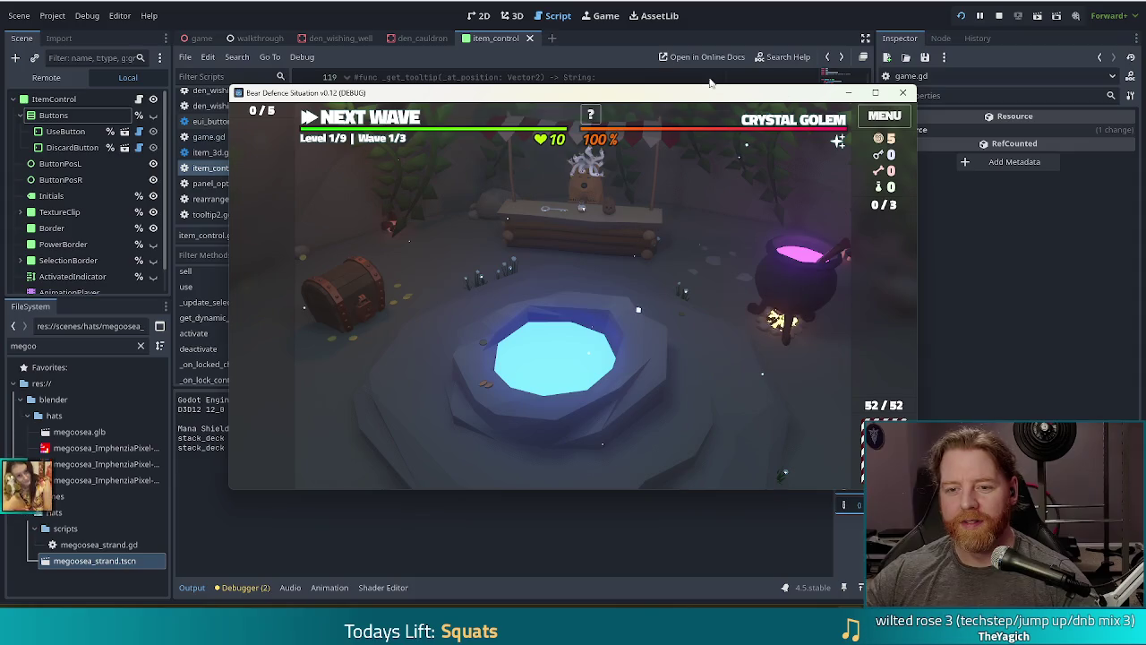
key("quoteleft")
type("test_kit")
key("Return")
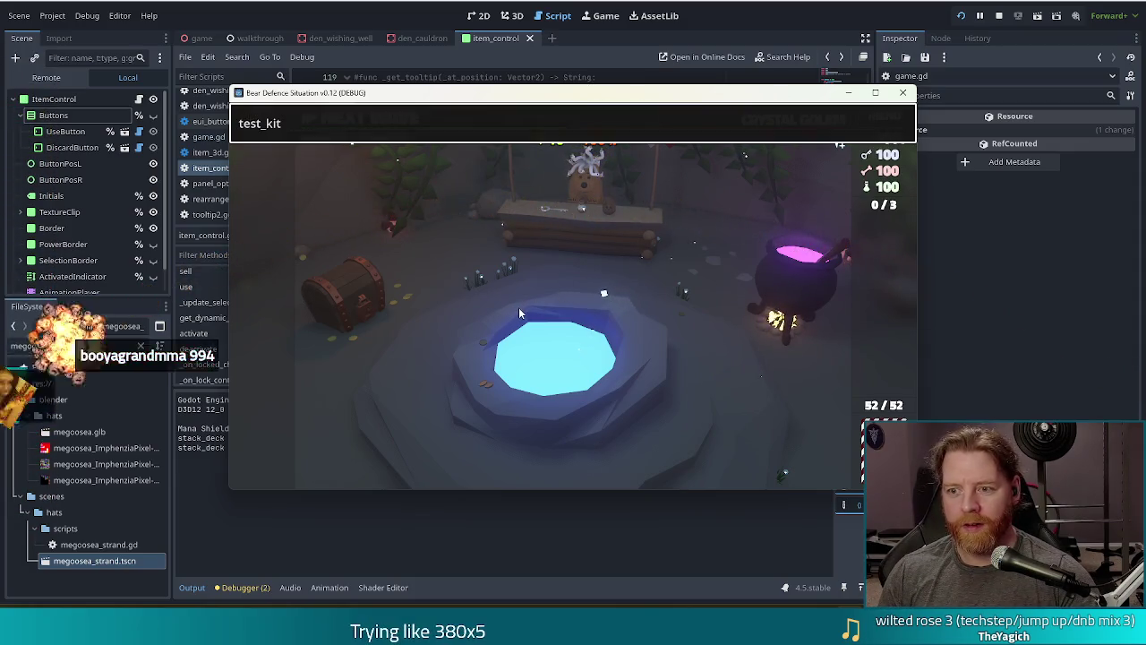
key("quoteleft")
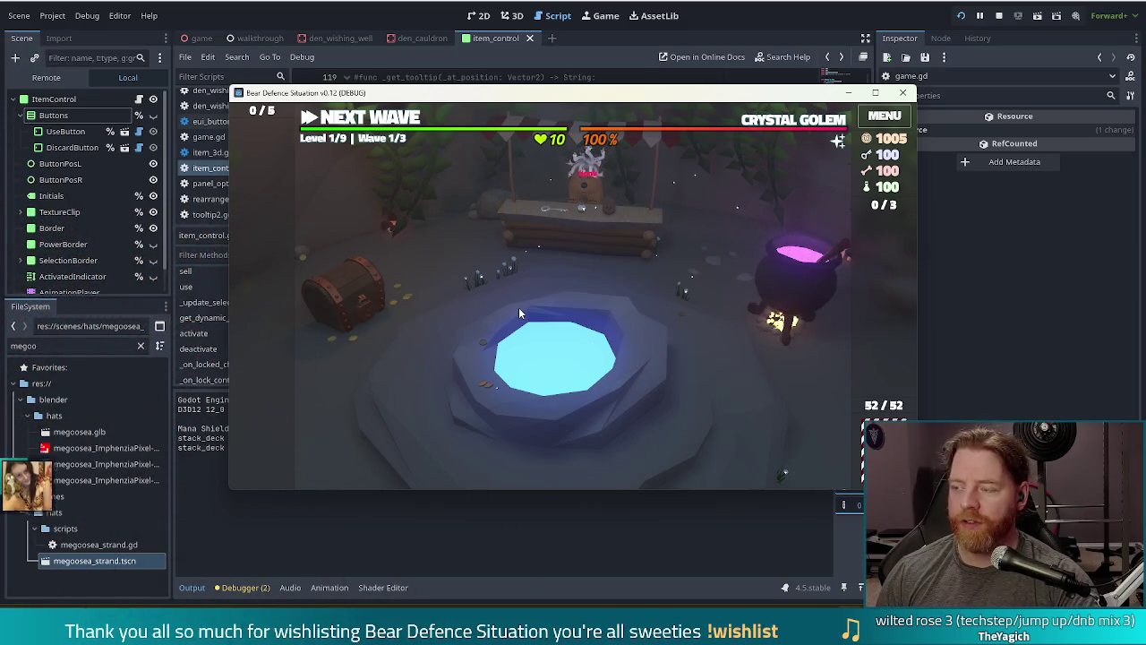
key("alt+Tab")
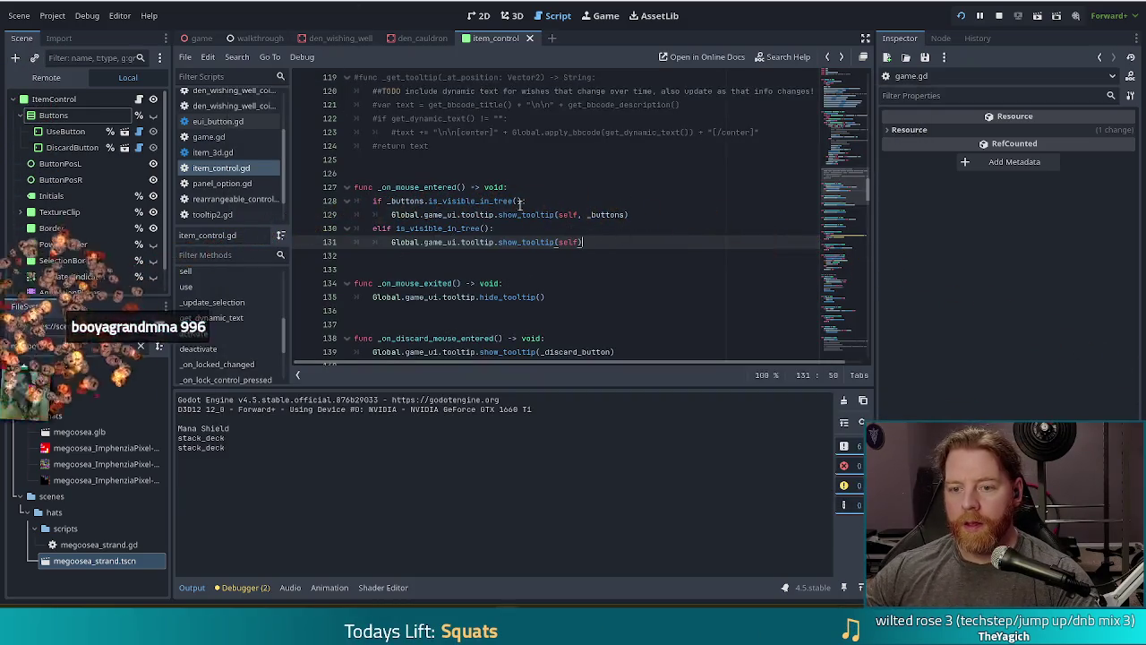
Add a two-line TODO above _on_mouse_entered: runs on activate/deactivate for button positions, hacky
left_click(482, 174)
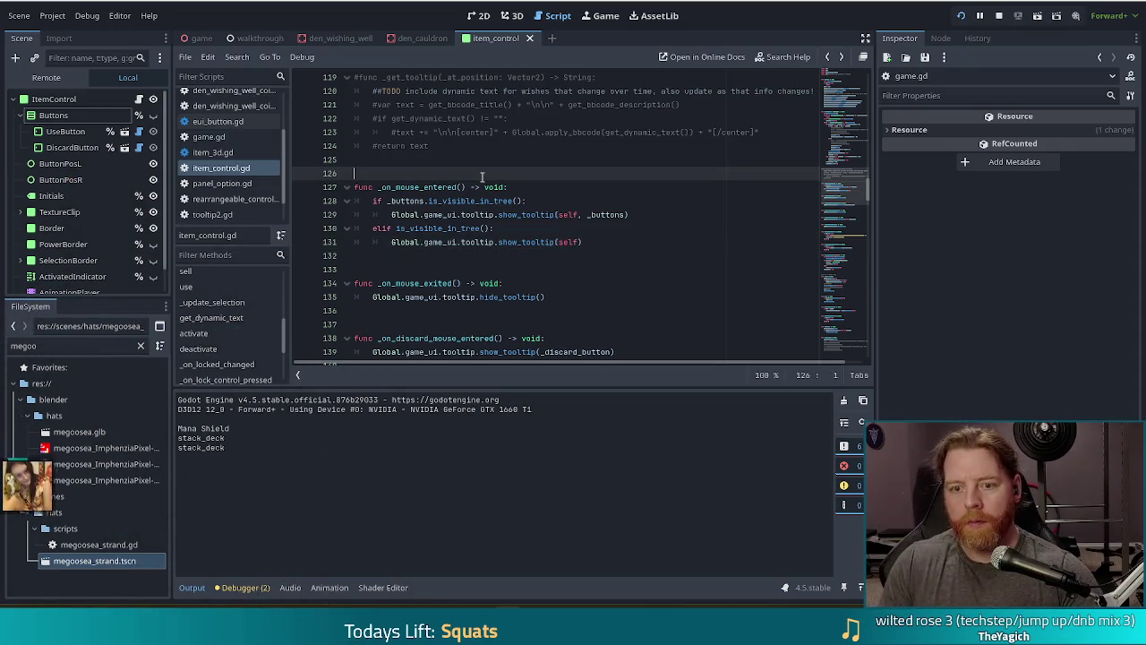
key("Return")
type("#TODO this is ")
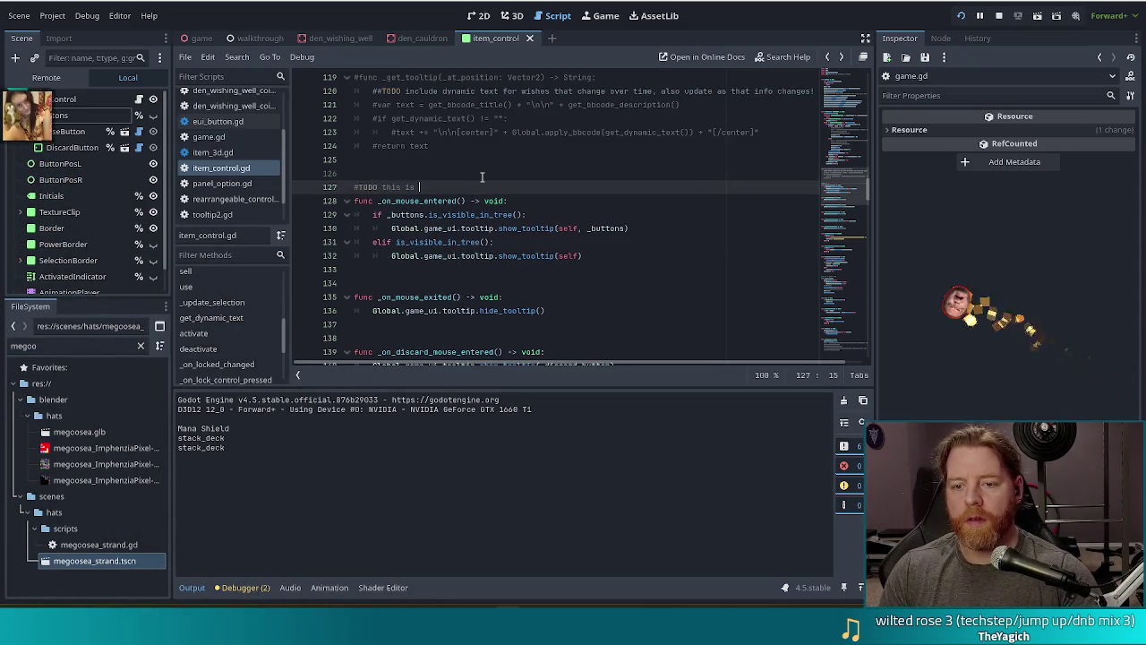
type("running o")
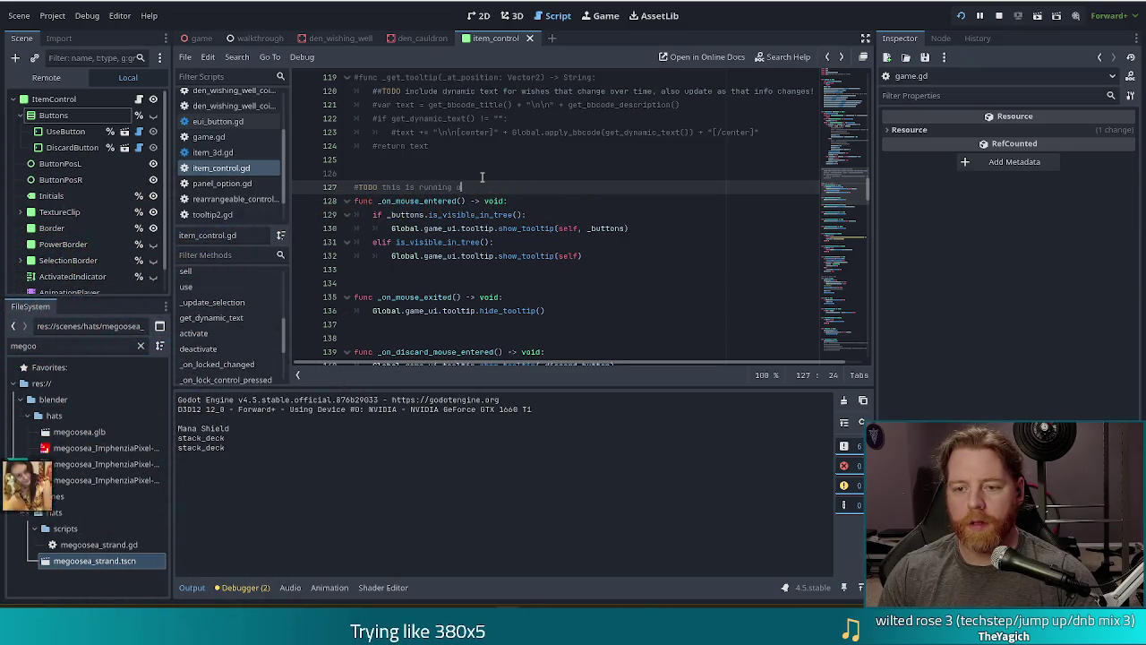
type("te(")
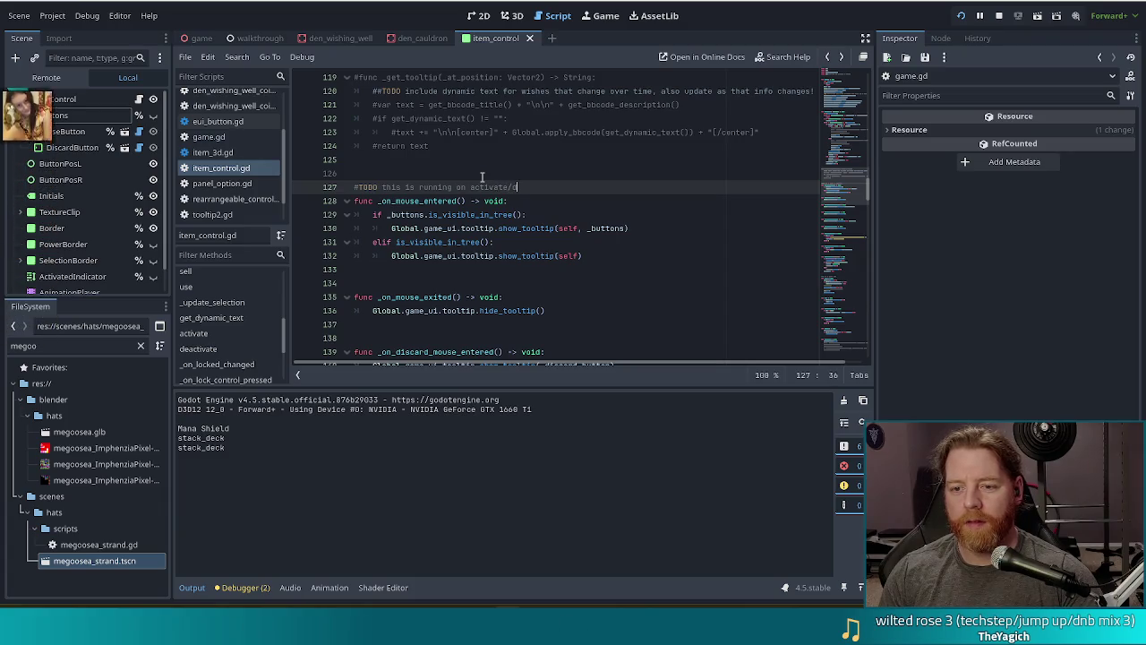
type("ctivate to hand")
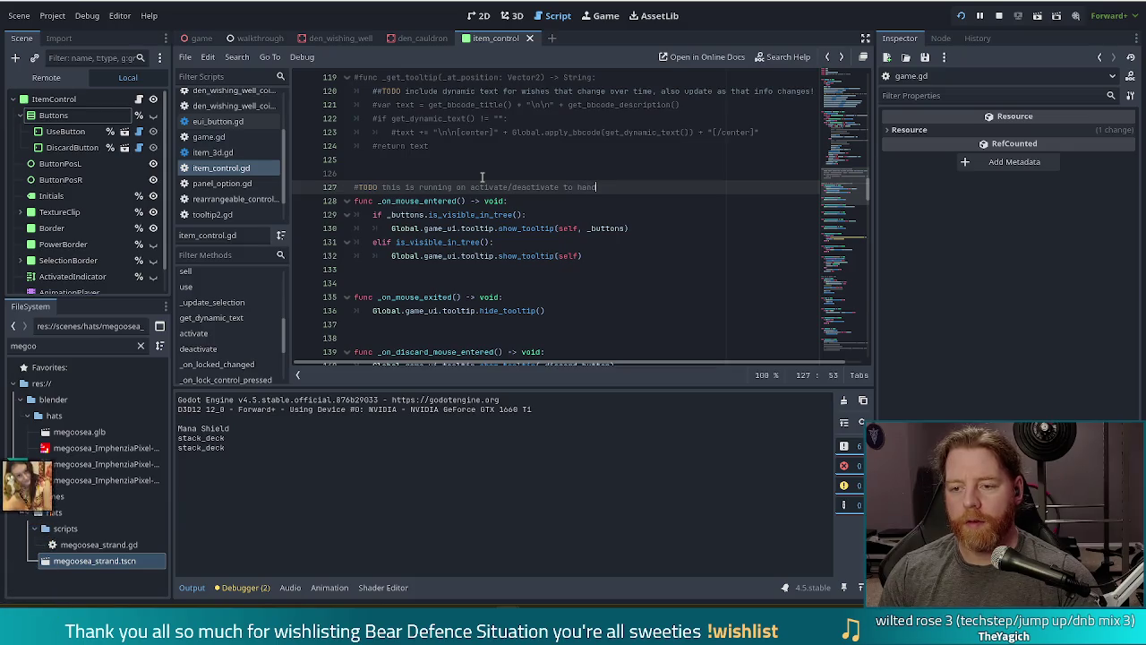
type(" positions")
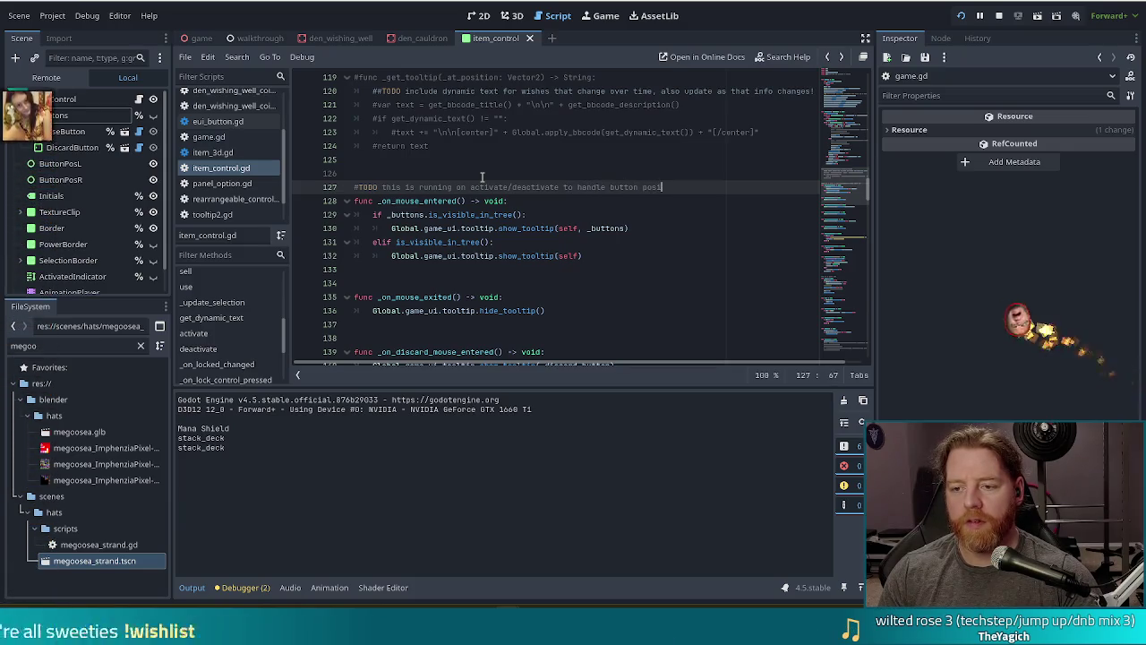
key("Return")
type("#it's pu")
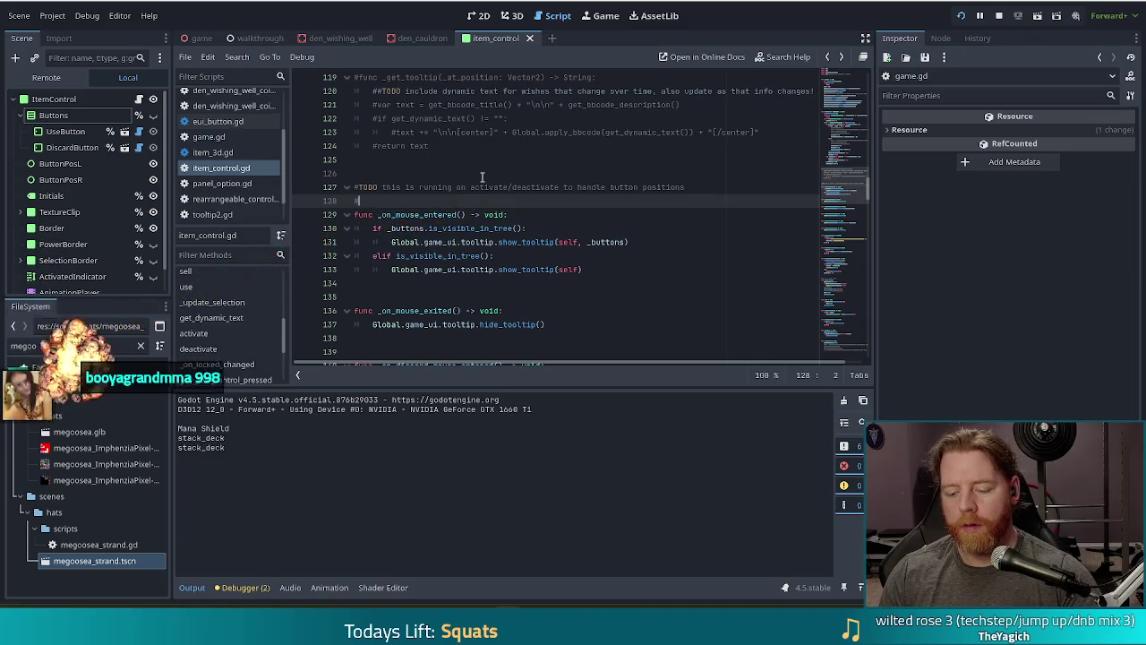
key("BackSpace")
type("olli")
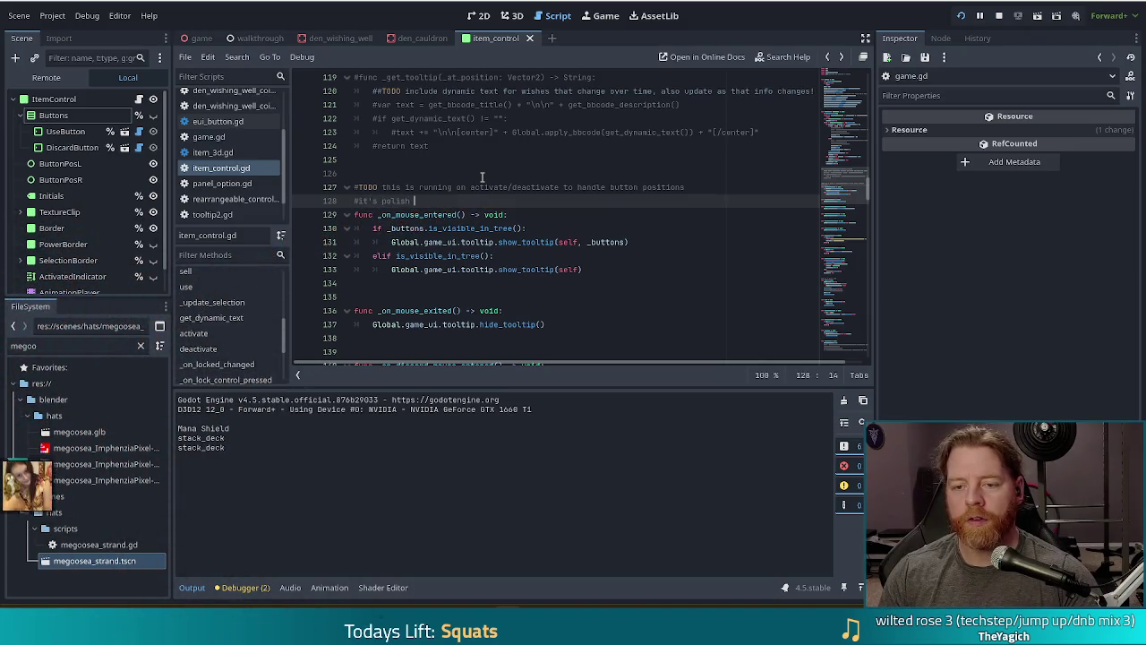
type("cky whi")
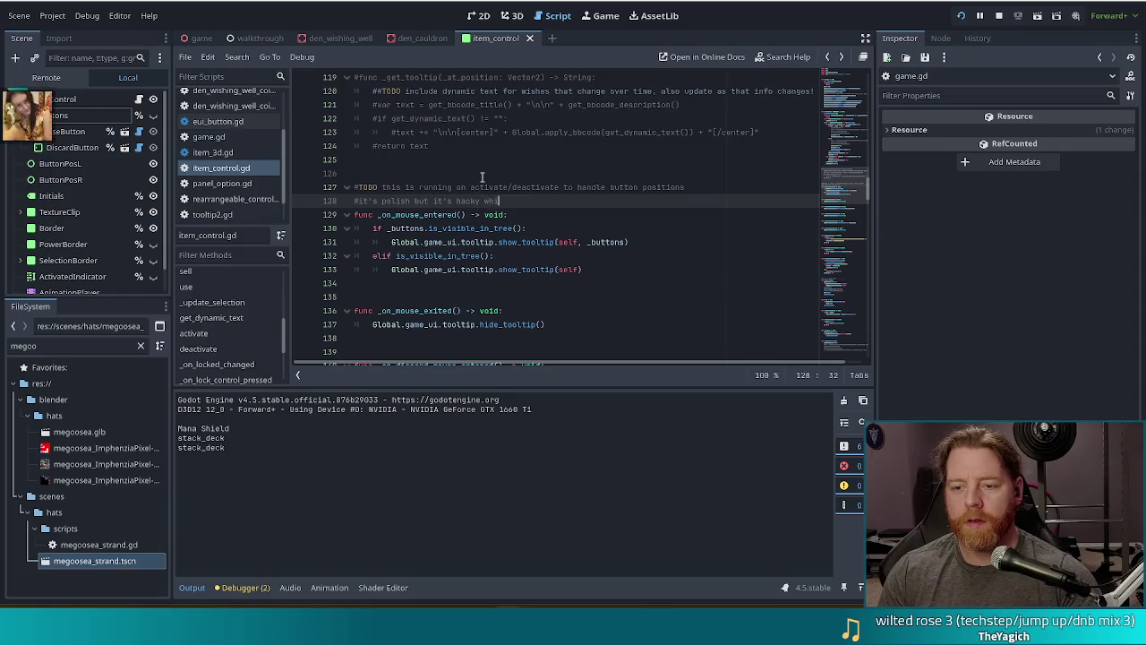
type("ch is a wird combo")
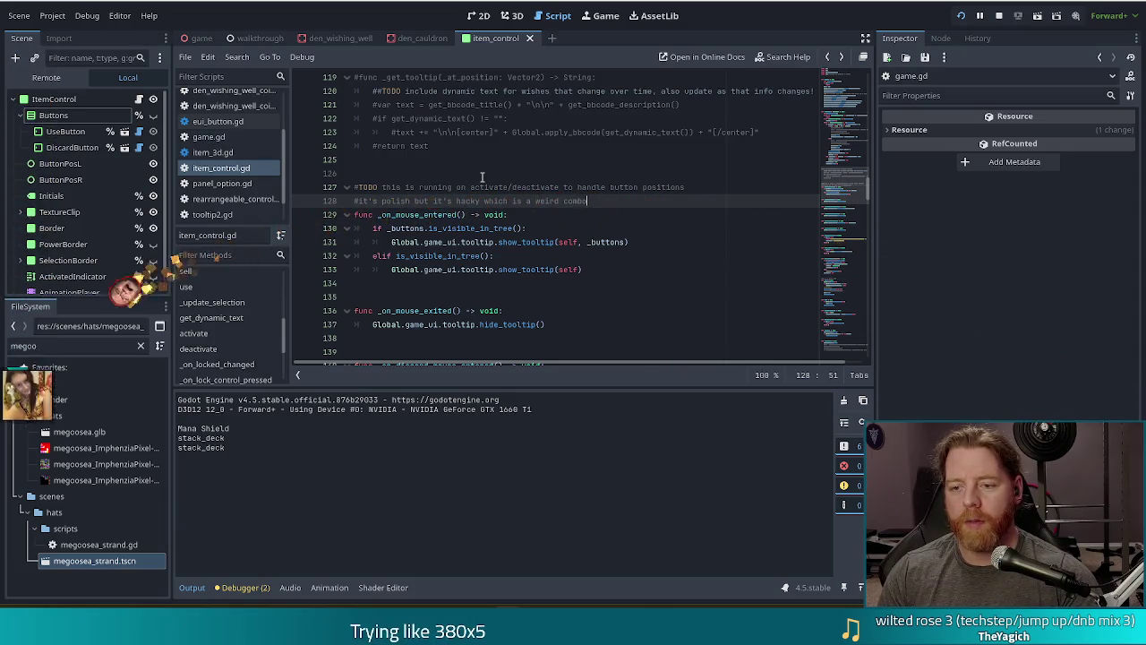
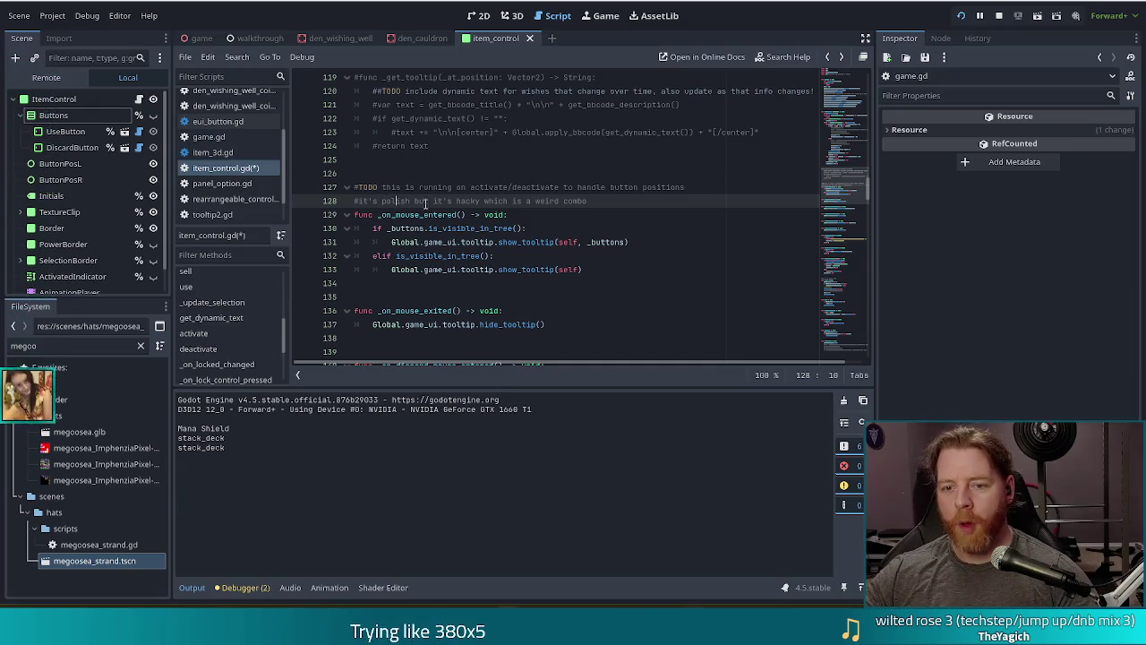
scroll(847, 174, "up", 6)
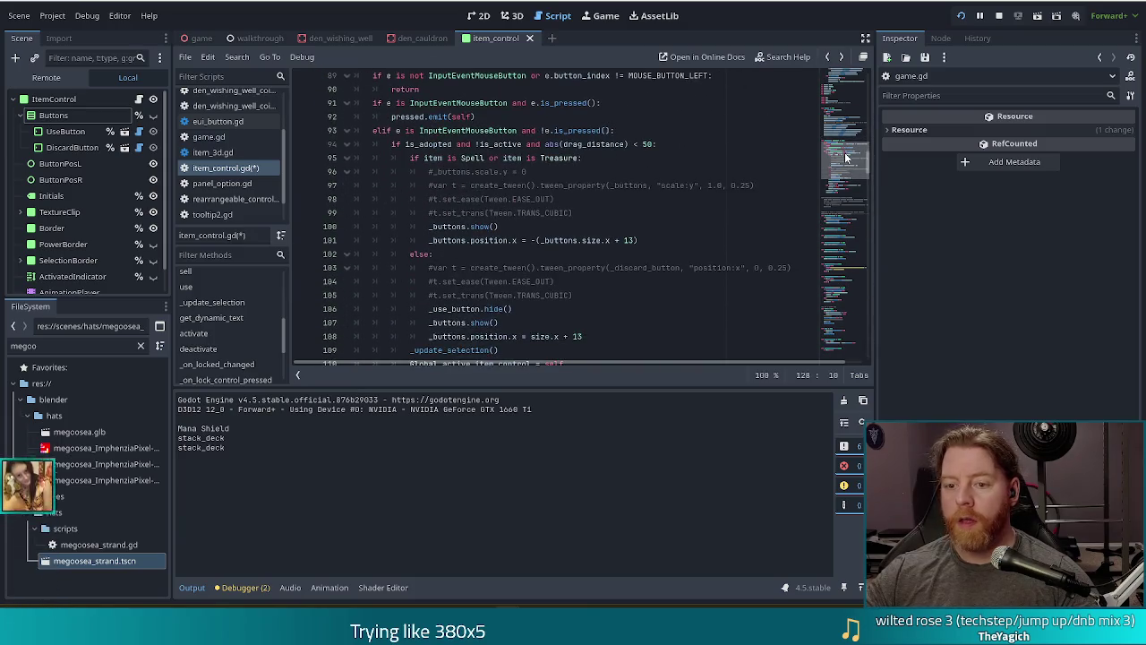
left_click(555, 159)
left_click(649, 240)
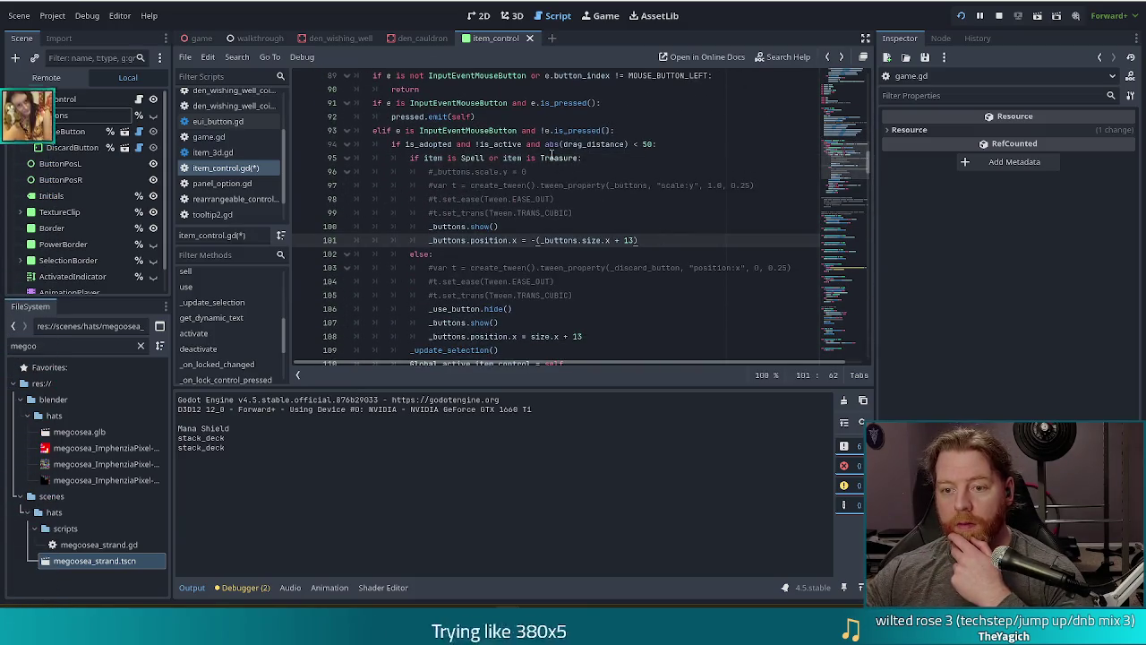
scroll(543, 212, "down", 3)
scroll(564, 190, "down", 3)
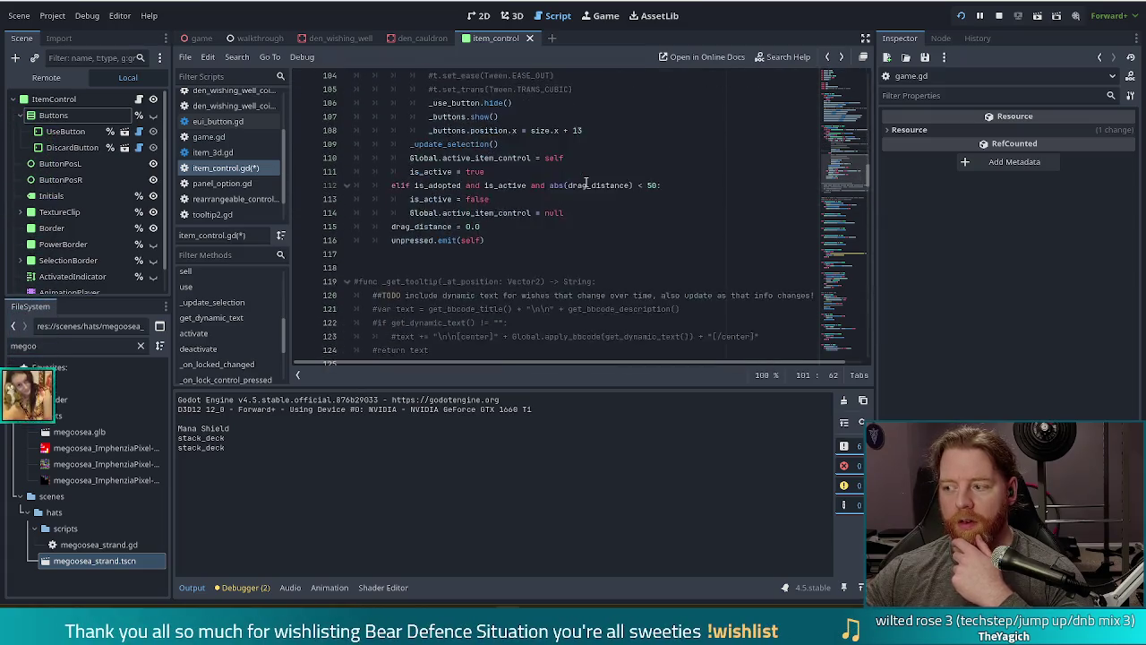
scroll(572, 197, "down", 1)
left_click(442, 233)
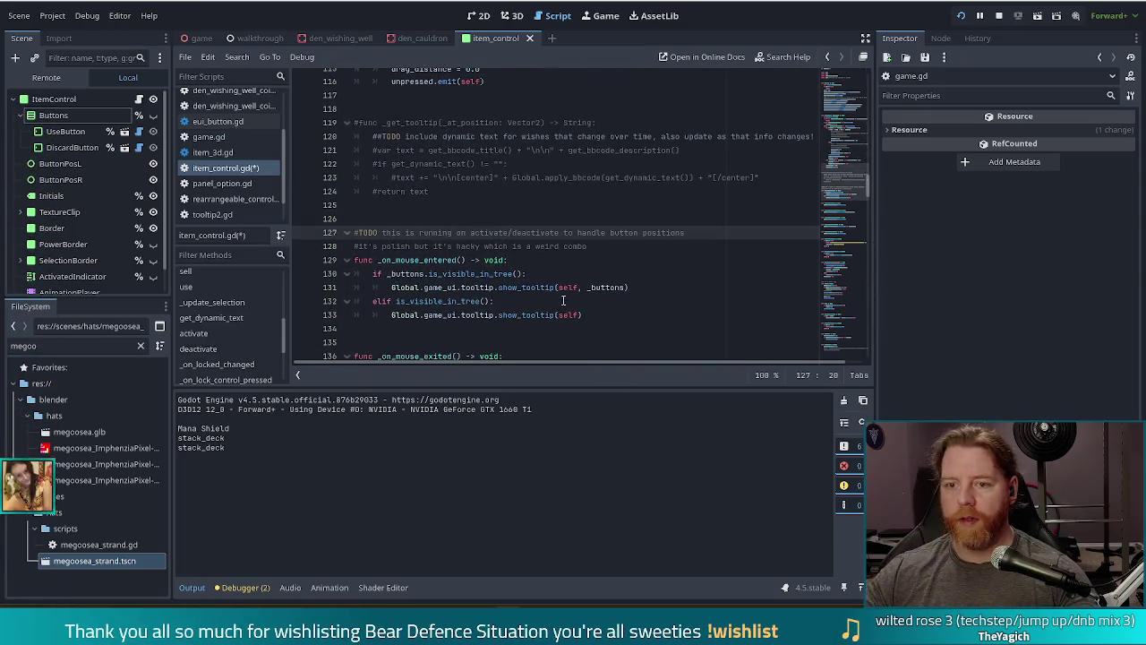
left_click(443, 149)
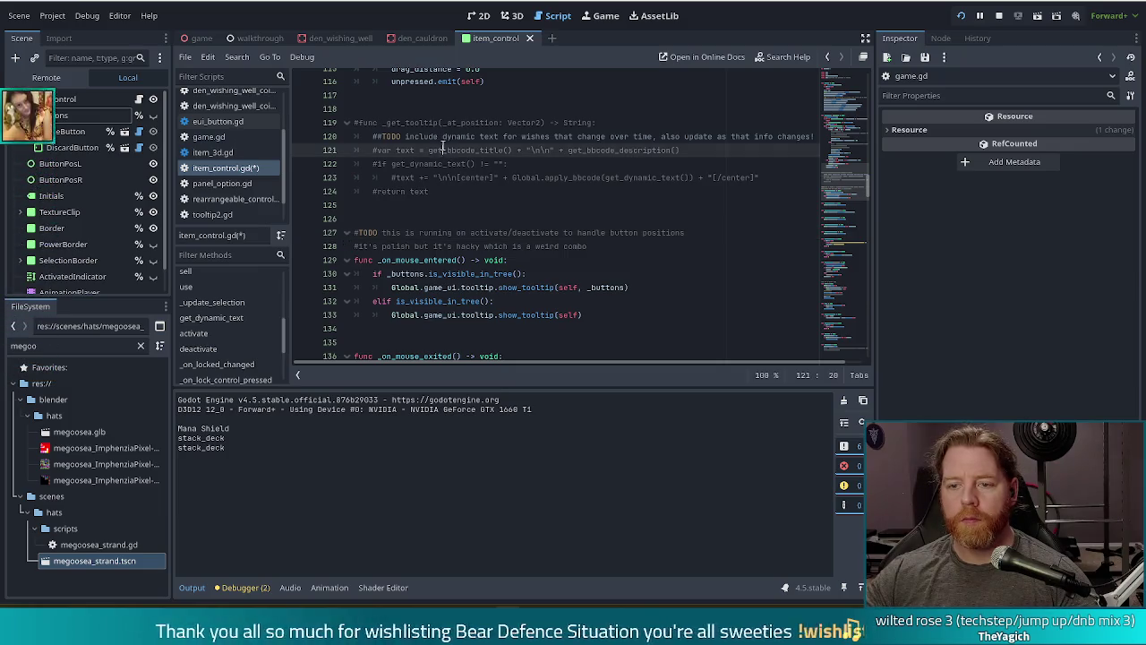
left_click(402, 122)
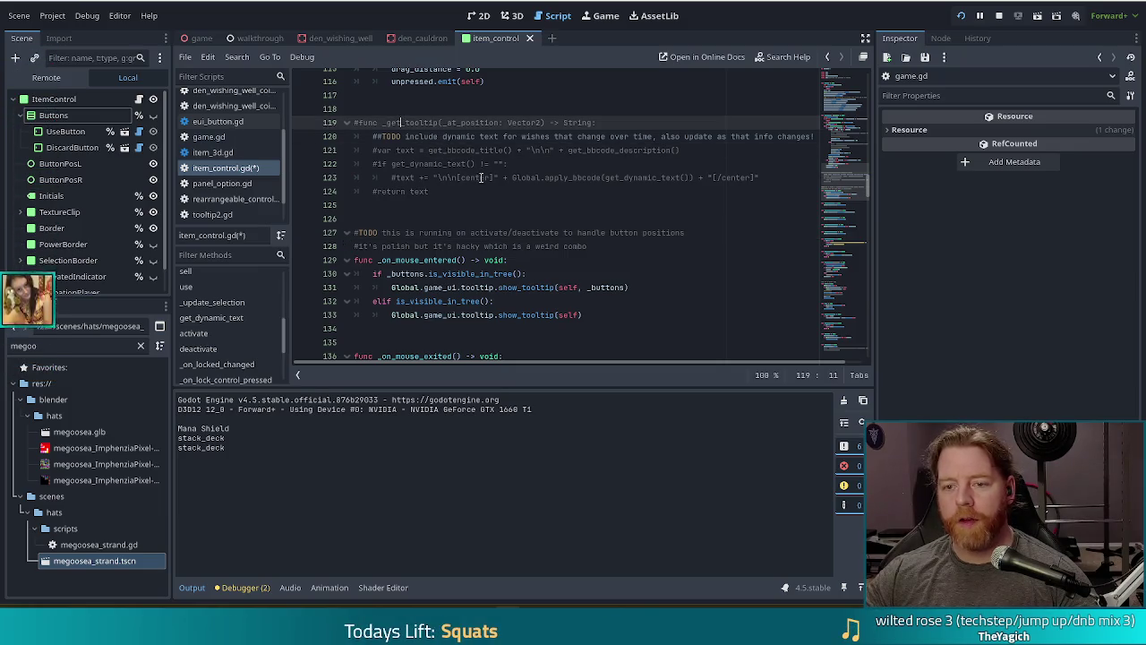
left_click(435, 192)
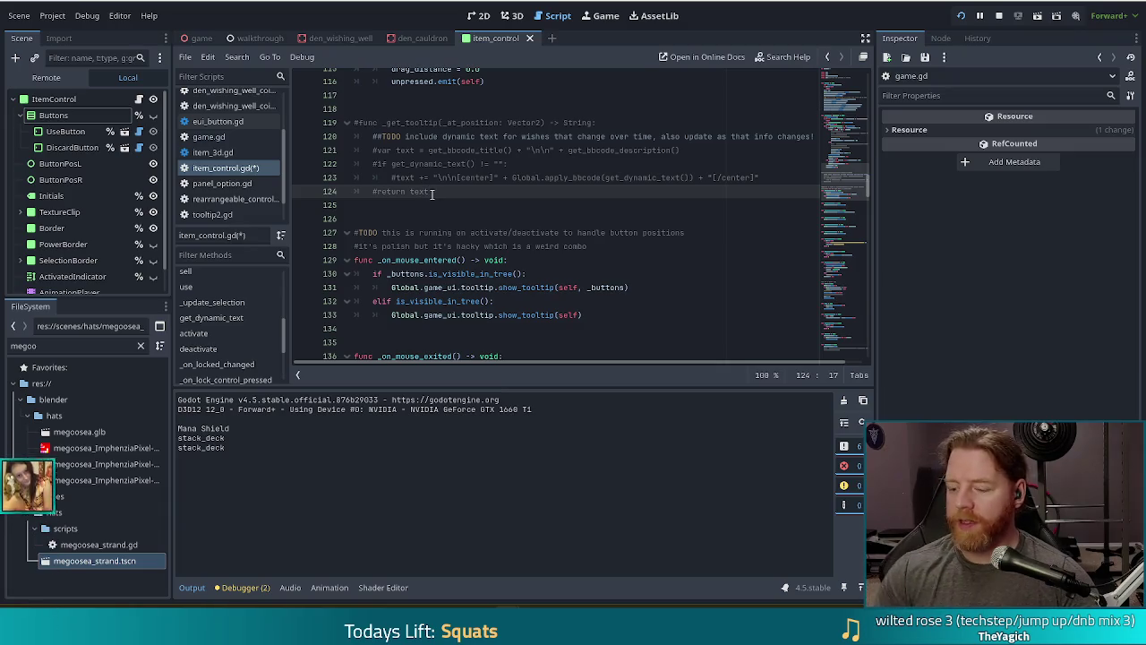